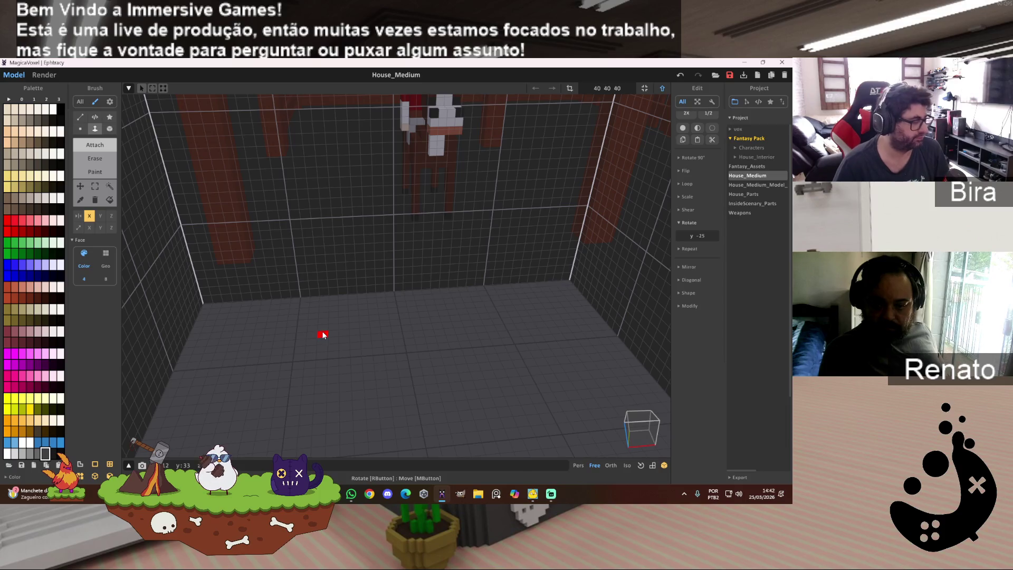
Draw a mirrored grey voxel column on the room floor with the Box brush.
key("b")
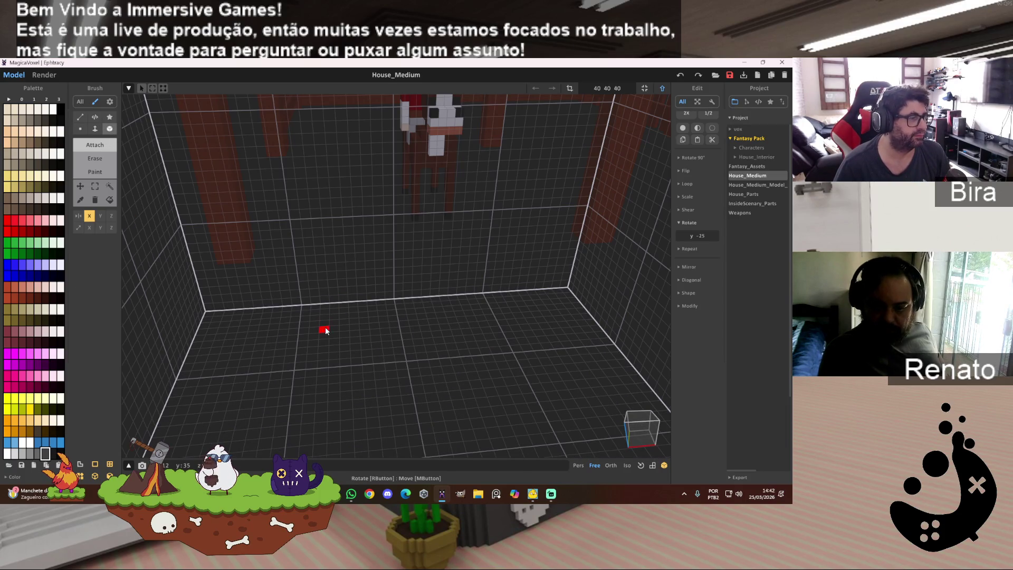
left_click_drag(325, 325, 327, 346)
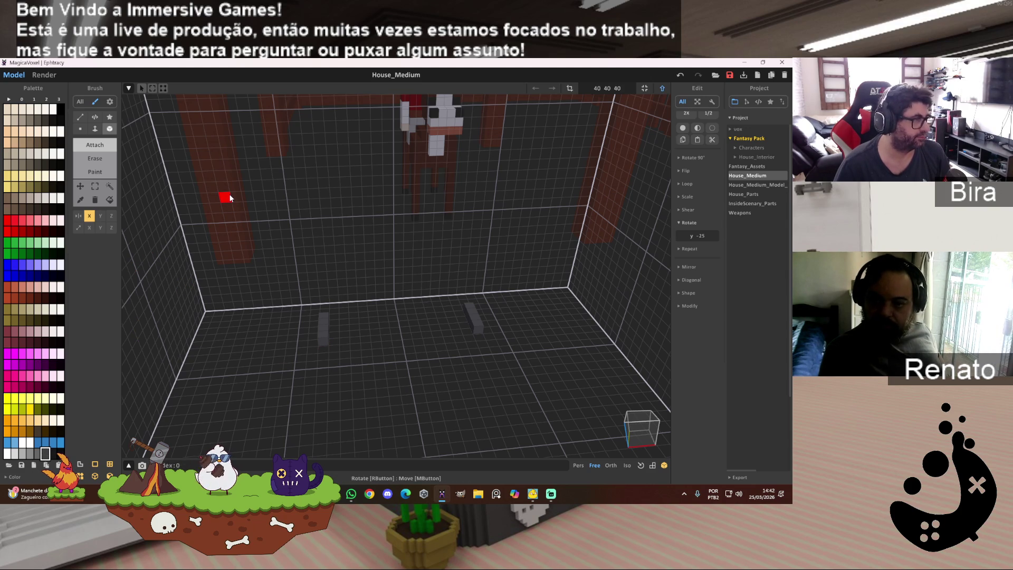
mouse_move(336, 223)
right_mouse_down()
mouse_move(355, 175)
mouse_move(375, 180)
right_mouse_up()
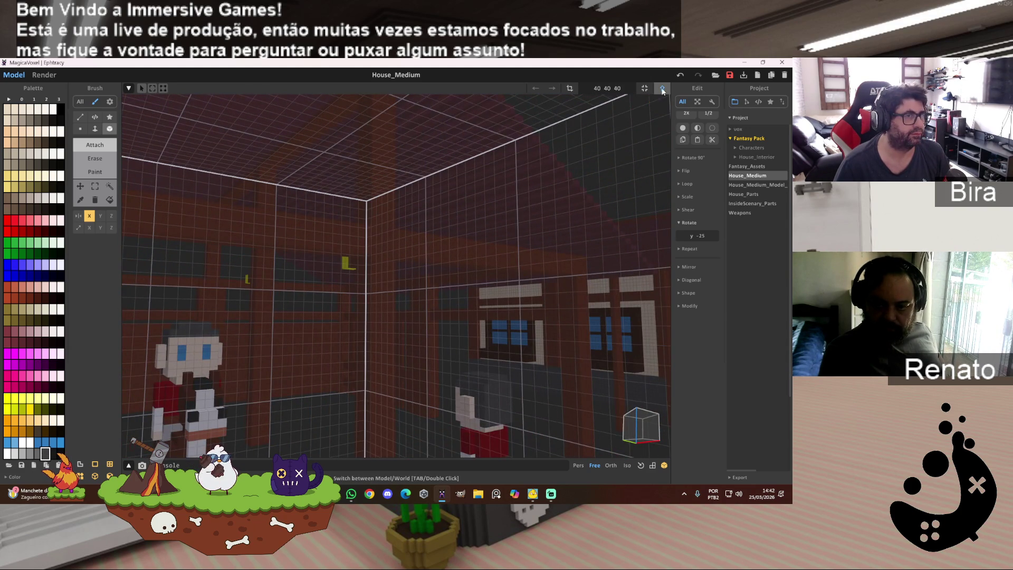
Pick brown-red and draw a long box across and past both grey blocks.
left_click(662, 88)
left_click(381, 169, "alt")
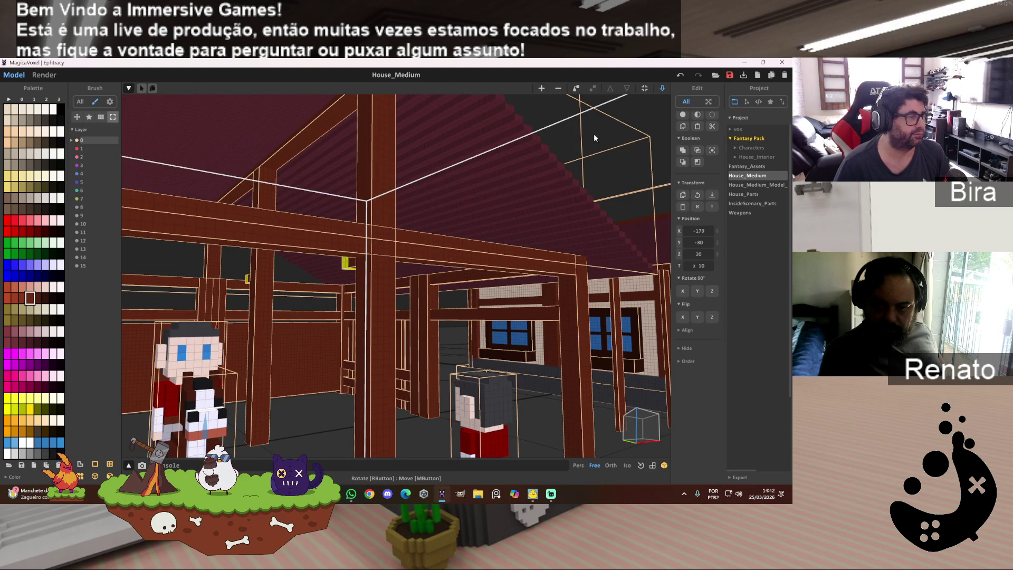
mouse_move(442, 350)
right_mouse_down()
mouse_move(352, 363)
mouse_move(372, 315)
mouse_move(430, 341)
mouse_move(420, 343)
right_mouse_up()
double_click(376, 263)
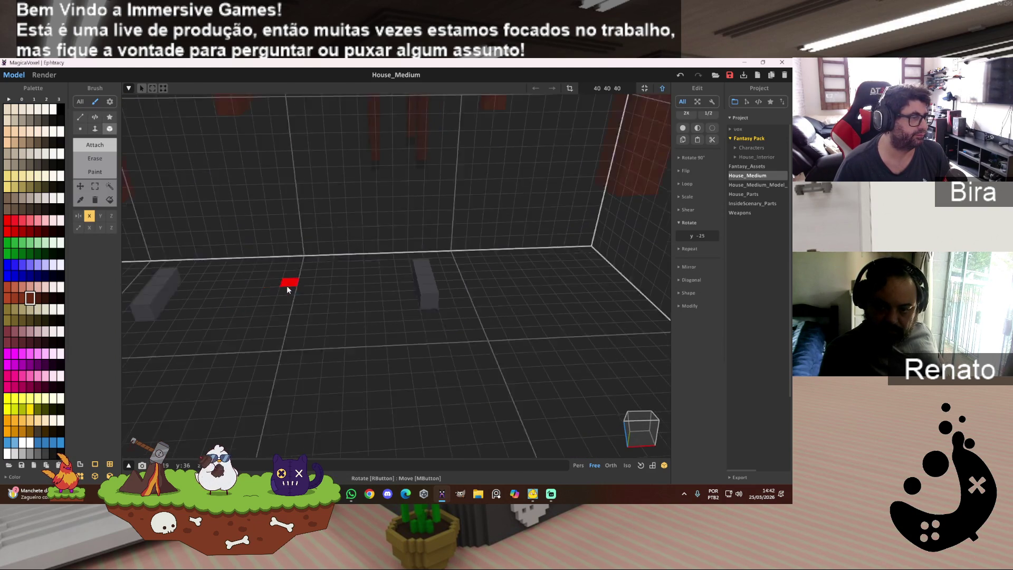
scroll(275, 283, "down", 5)
mouse_move(277, 283)
left_mouse_down()
mouse_move(287, 294)
mouse_move(330, 296)
left_mouse_up()
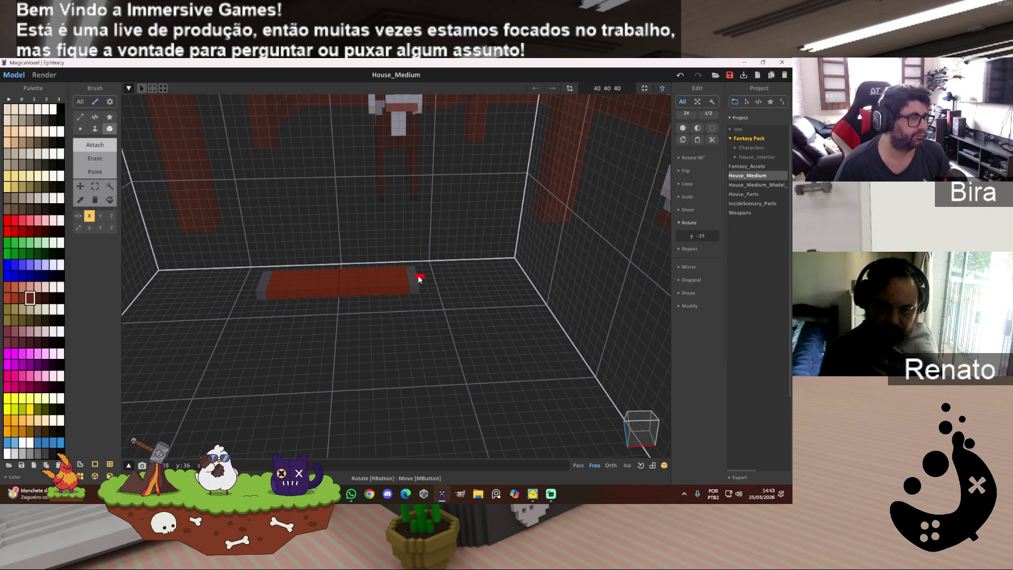
right_click_drag(355, 329, 347, 282)
mouse_move(348, 279)
left_mouse_down()
mouse_move(380, 300)
mouse_move(369, 292)
mouse_move(372, 302)
left_mouse_up()
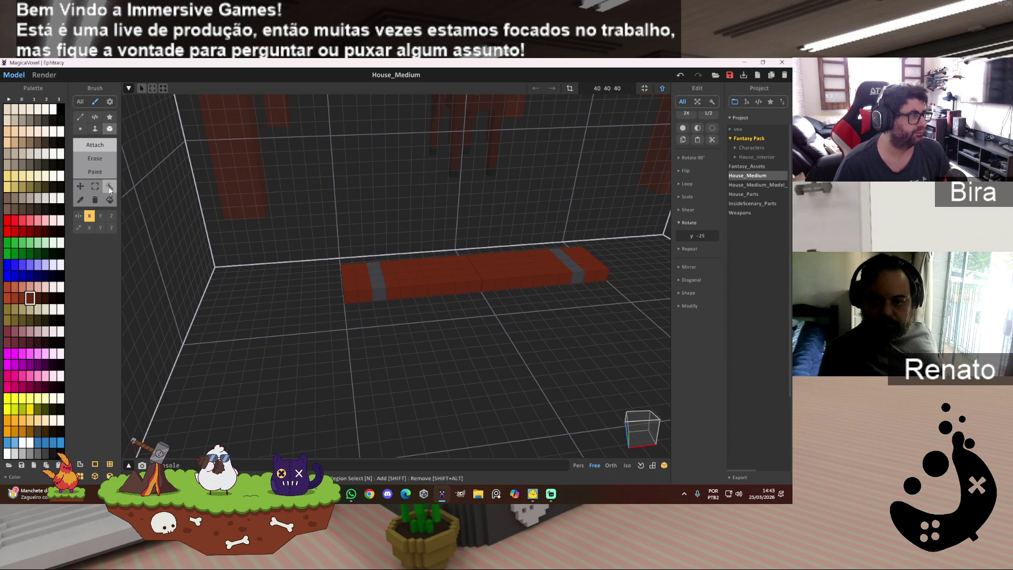
Select the brown box with the Magic Wand and lift it onto the grey legs.
left_click(110, 185)
left_click(351, 283)
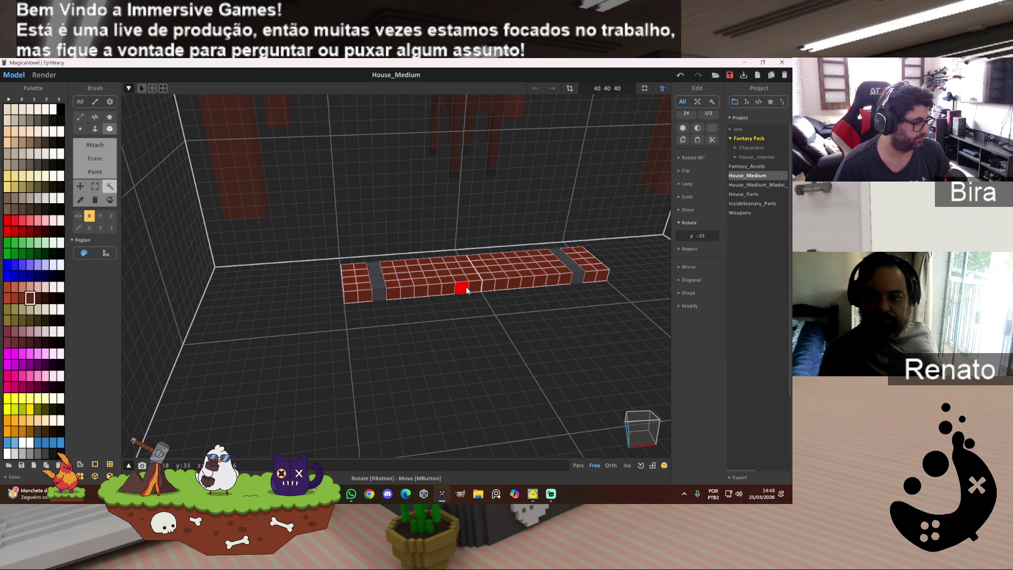
left_click_drag(467, 289, 469, 273)
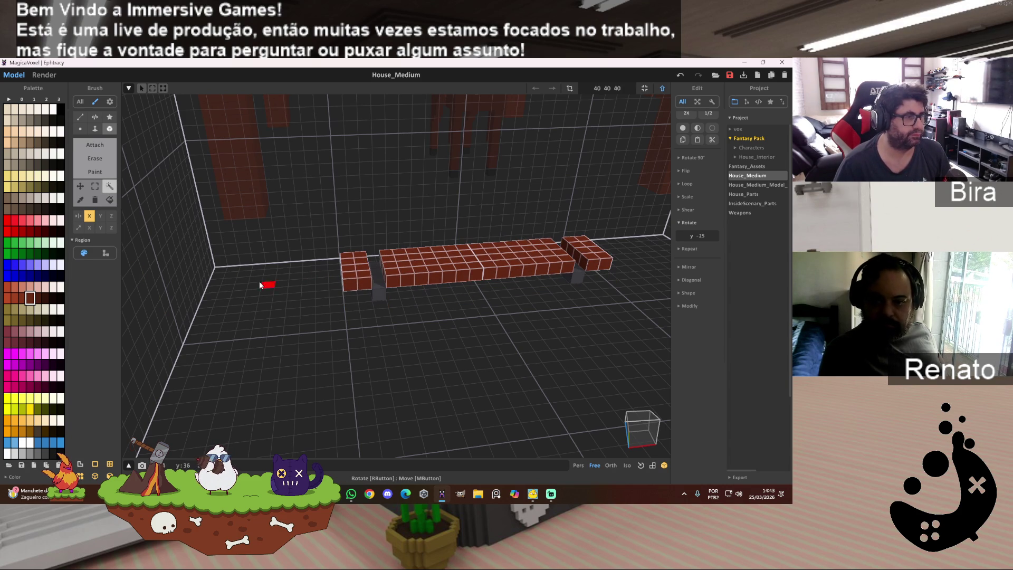
Fill the gap between the left block and the box with Face Attach.
left_click(95, 128)
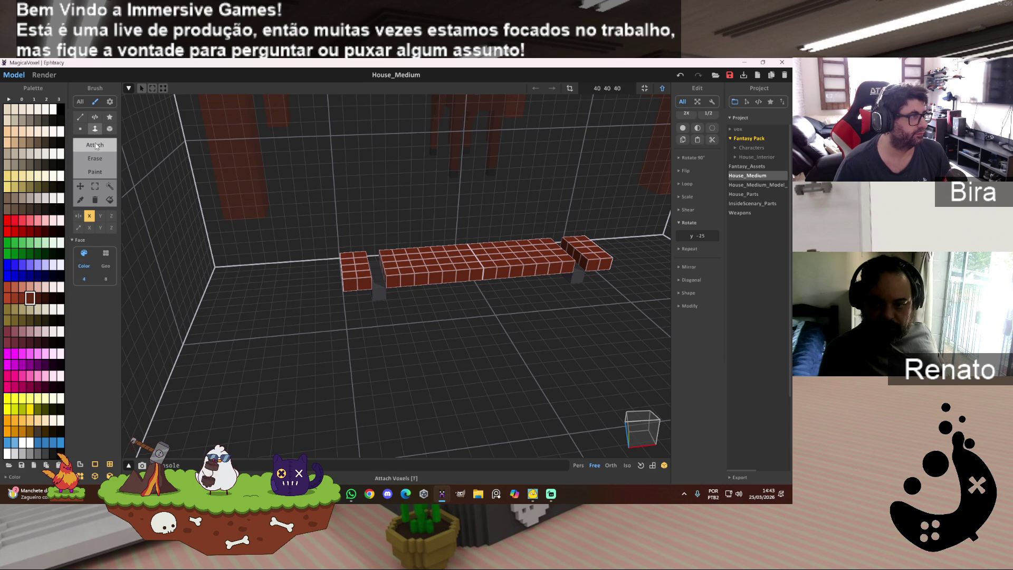
left_click(378, 277)
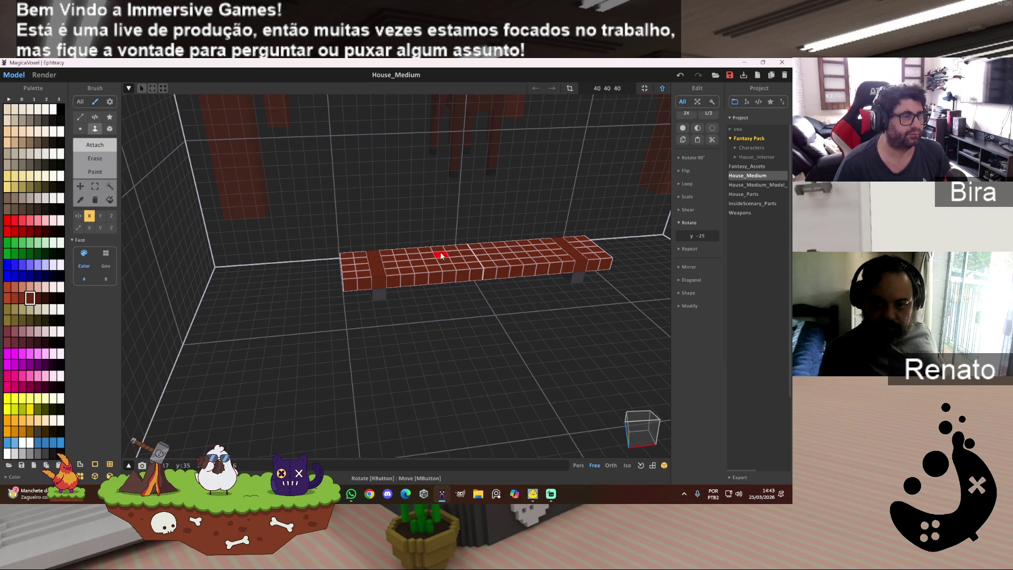
left_click(95, 186)
left_click(277, 185)
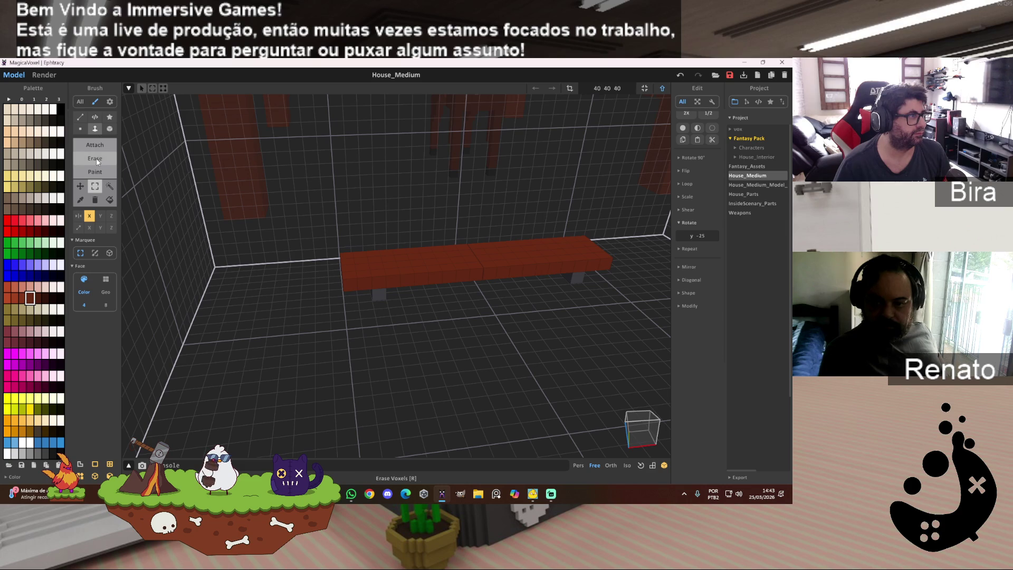
Extrude the box's top face upward and thicken it by one layer at the front.
left_click(96, 128)
left_click_drag(417, 258, 425, 224)
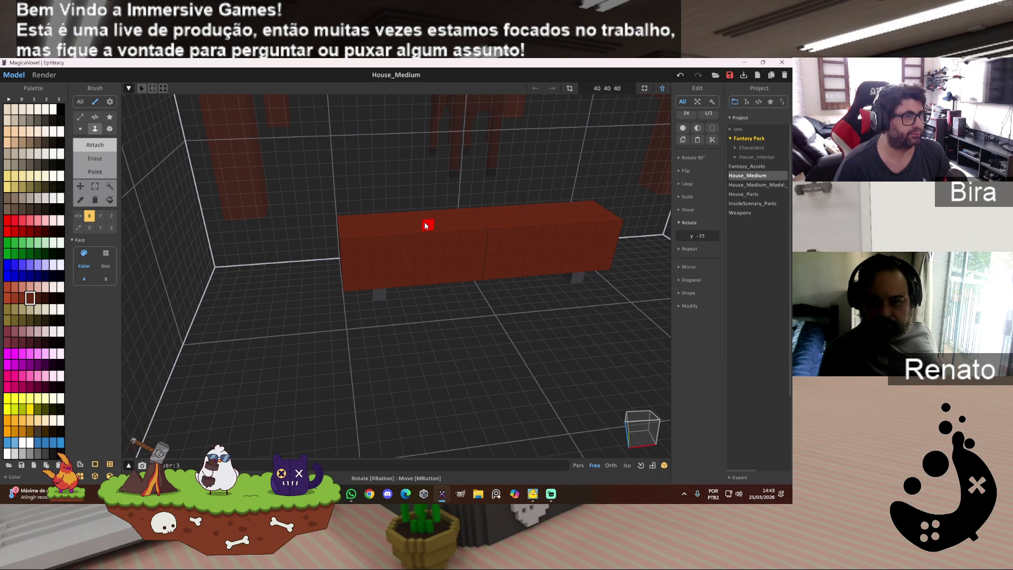
mouse_move(426, 229)
right_mouse_down()
mouse_move(501, 257)
mouse_move(504, 249)
mouse_move(495, 261)
right_mouse_up()
scroll(505, 249, "down", 2)
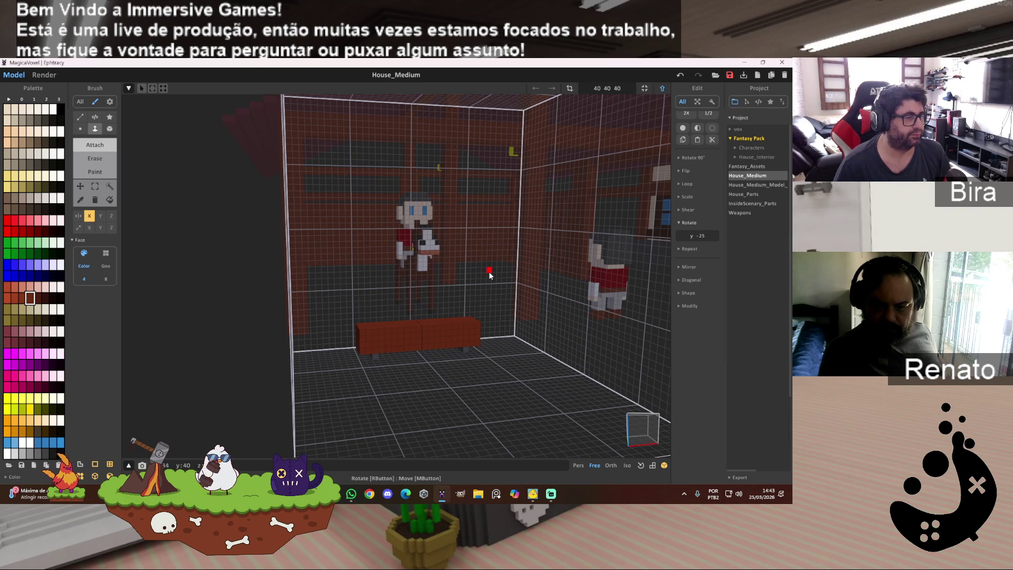
scroll(489, 272, "up", 5)
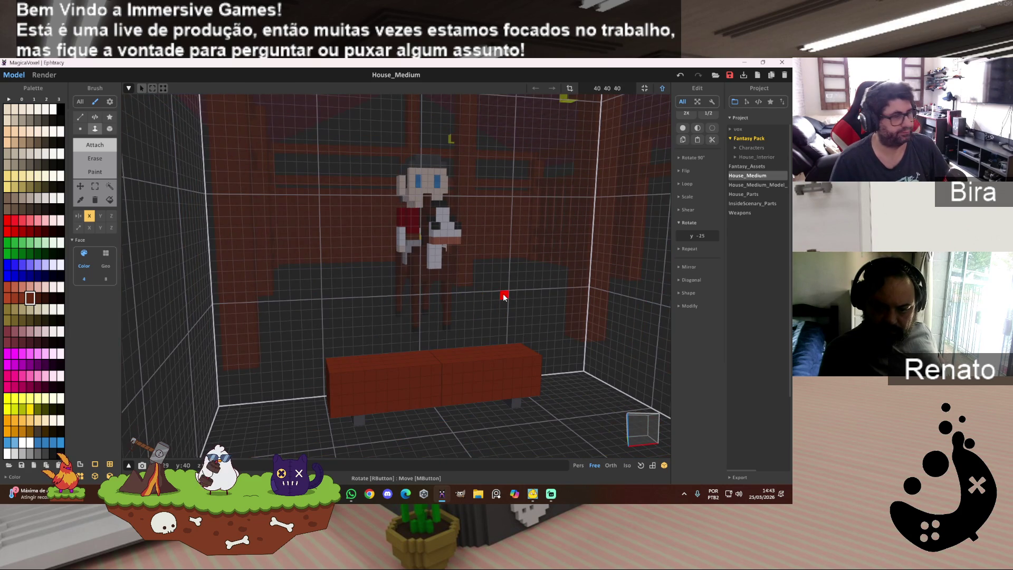
scroll(506, 299, "up", 4)
scroll(509, 300, "down", 5)
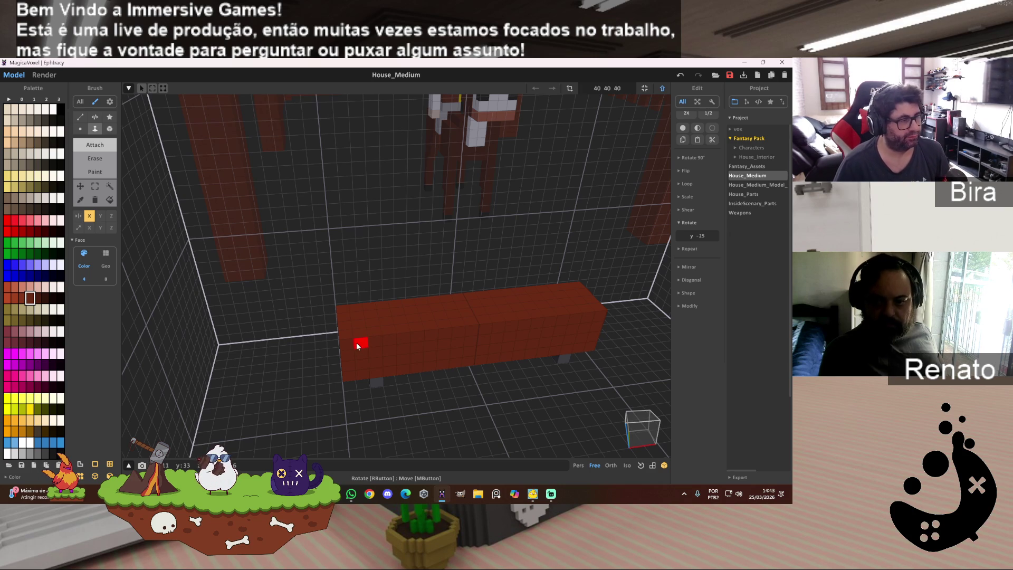
left_click(465, 344)
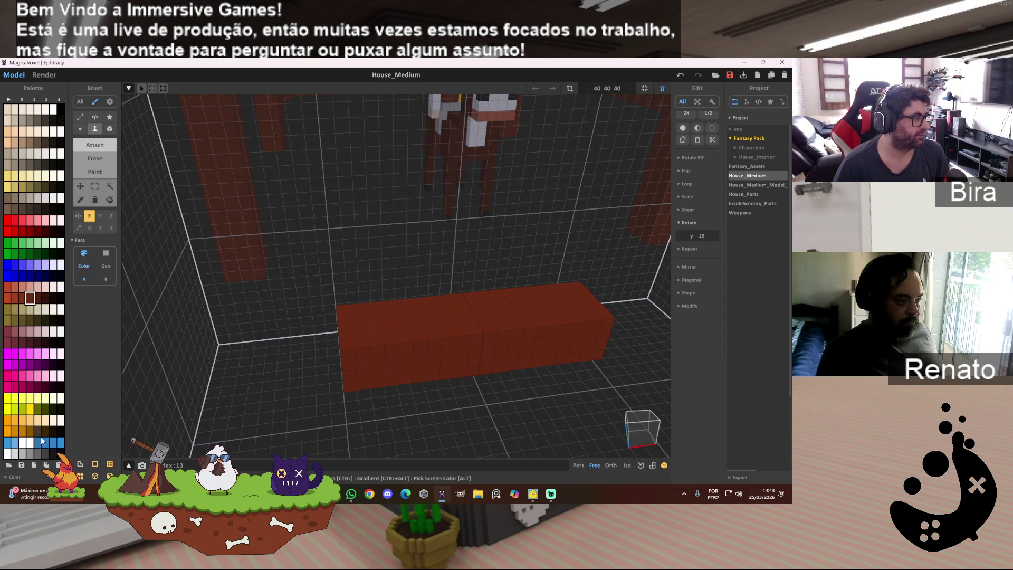
Paint the block's whole top grey with a box-shaped paint area.
left_click(39, 454)
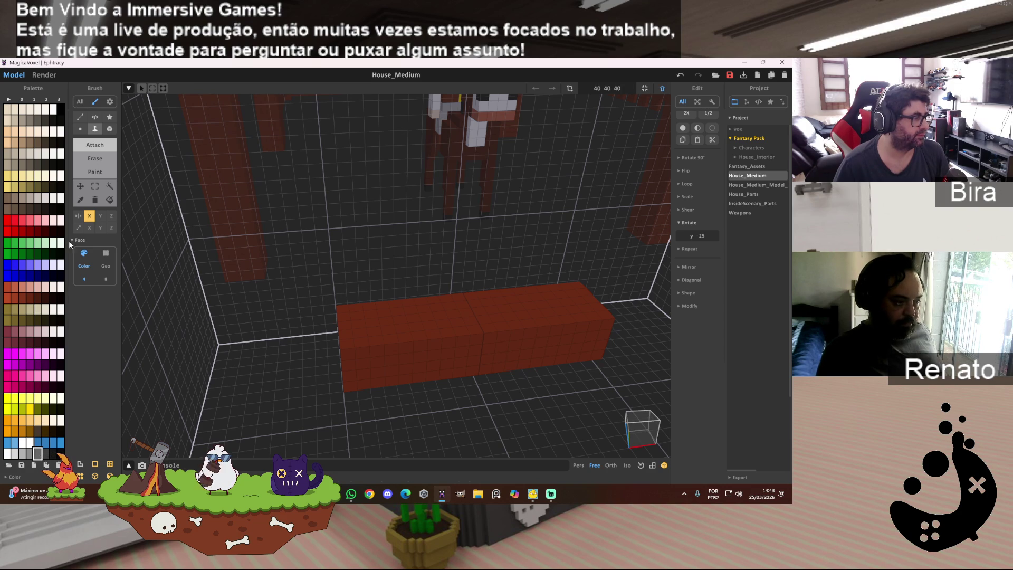
left_click(98, 174)
left_click(109, 129)
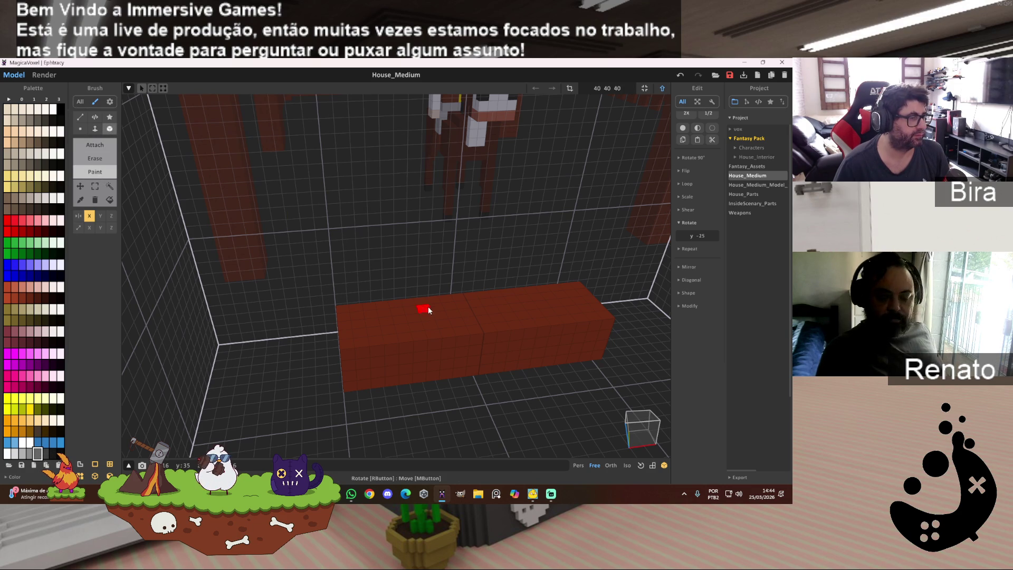
left_click_drag(362, 319, 498, 321)
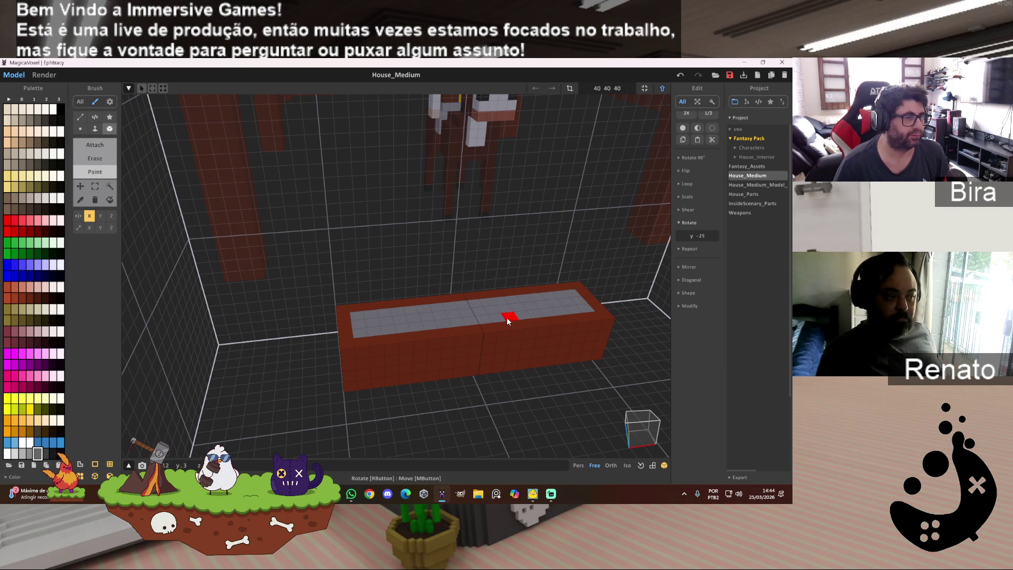
Face Erase the grey top layer to carve a recess into the block.
left_click(95, 128)
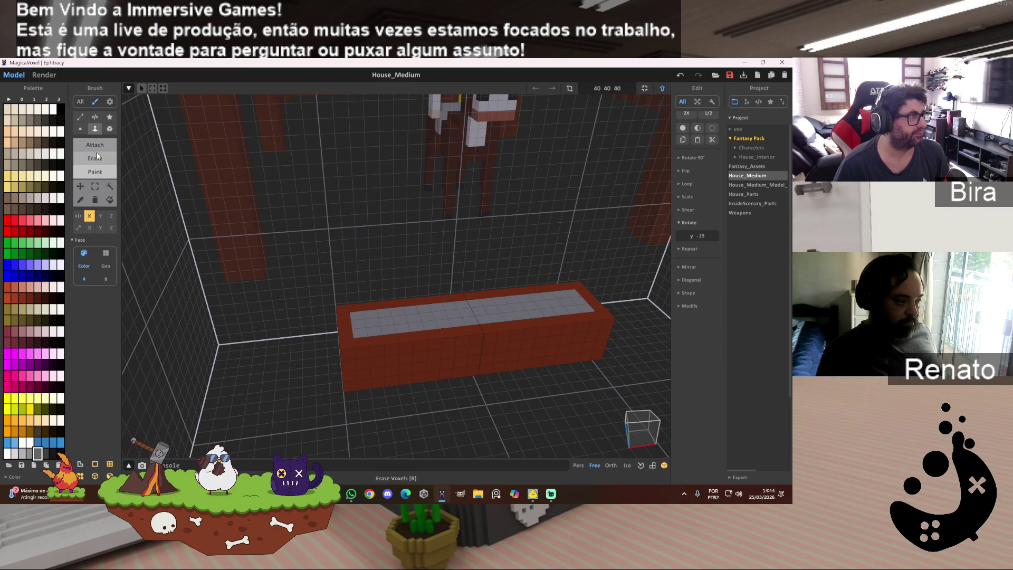
left_click(95, 158)
left_click(442, 312)
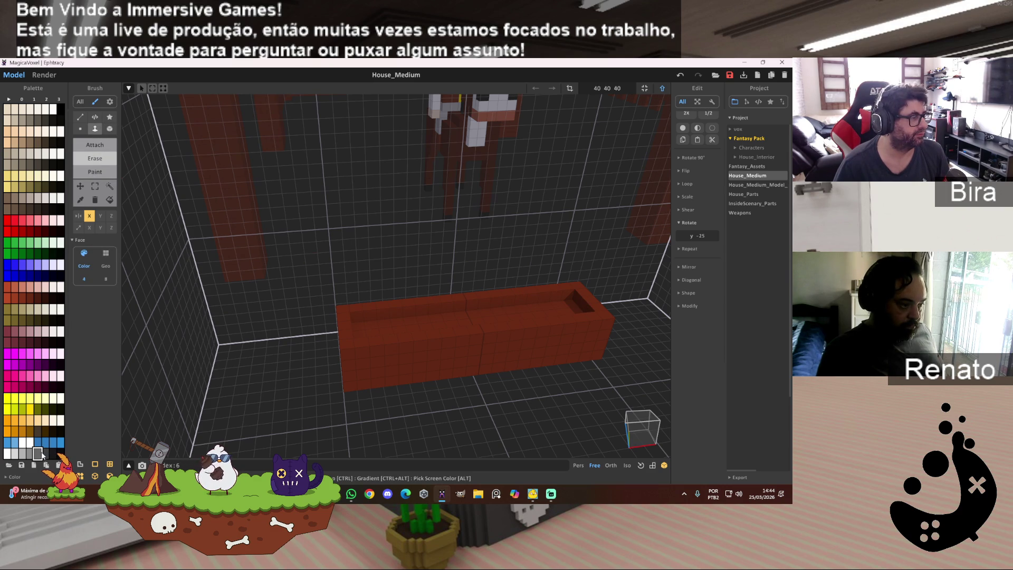
Paint the recessed floor light blue, then repaint it darker blue as water.
left_click(95, 172)
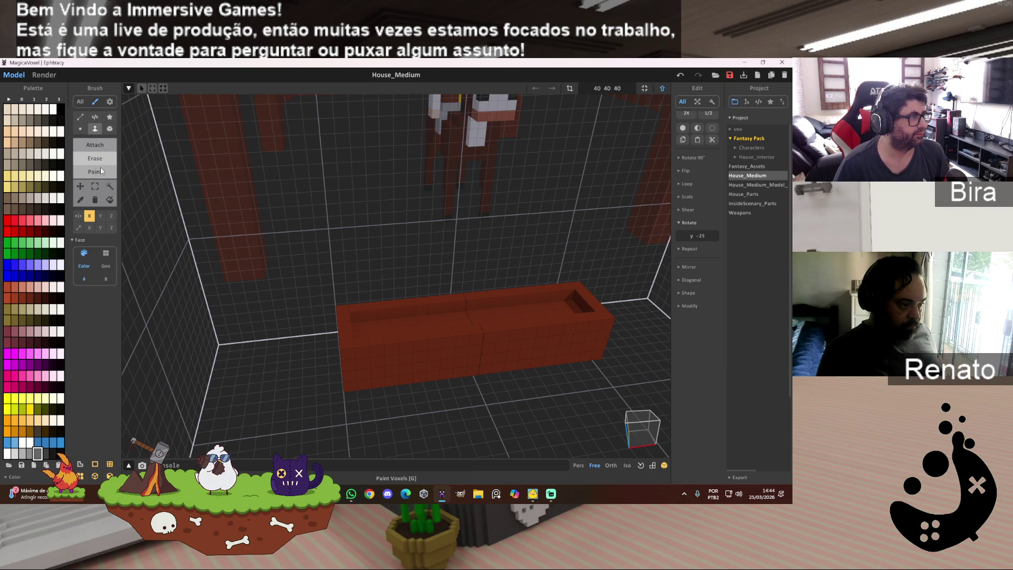
left_click(358, 323)
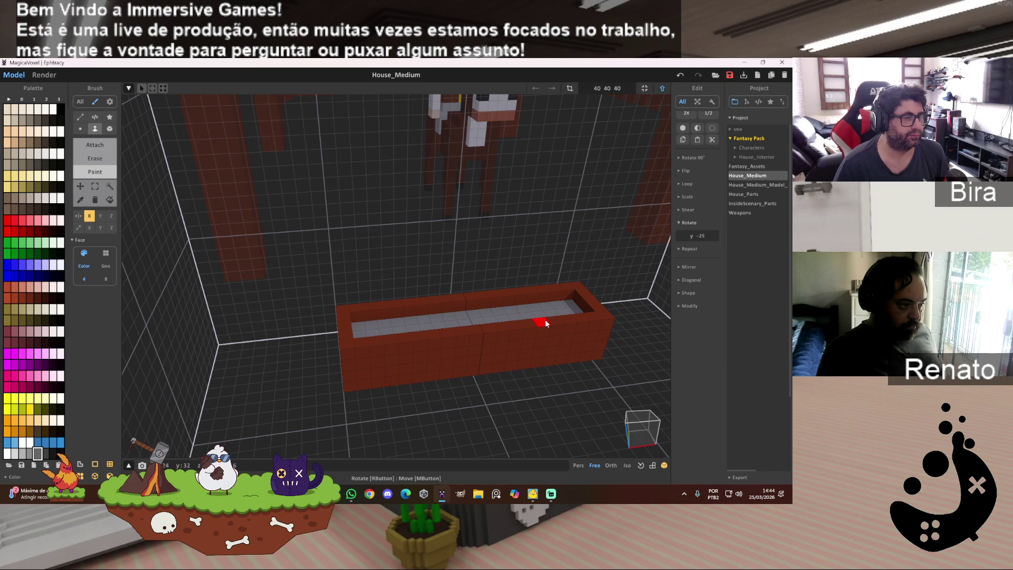
scroll(546, 323, "down", 2)
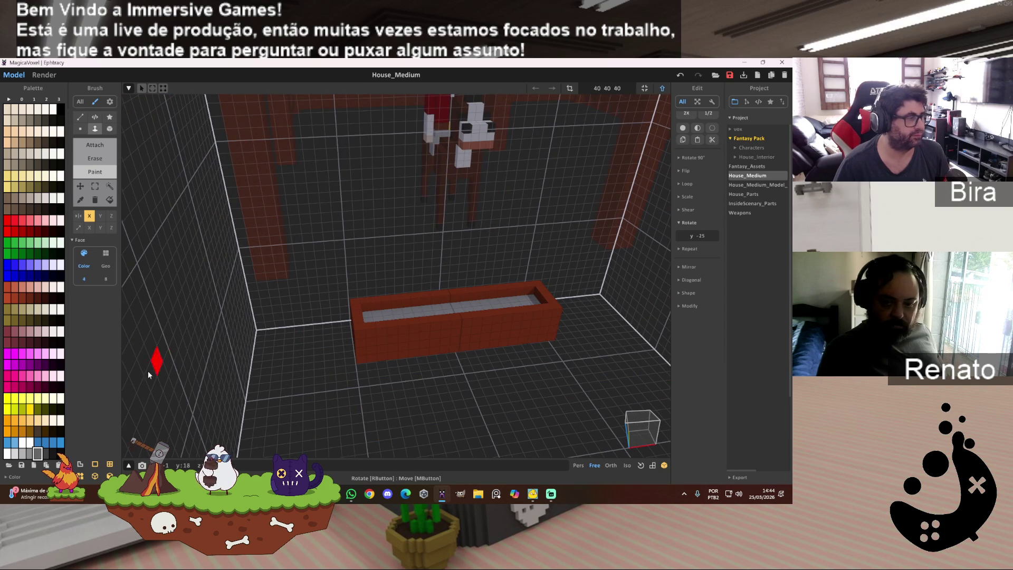
left_click(14, 442)
left_click(471, 304)
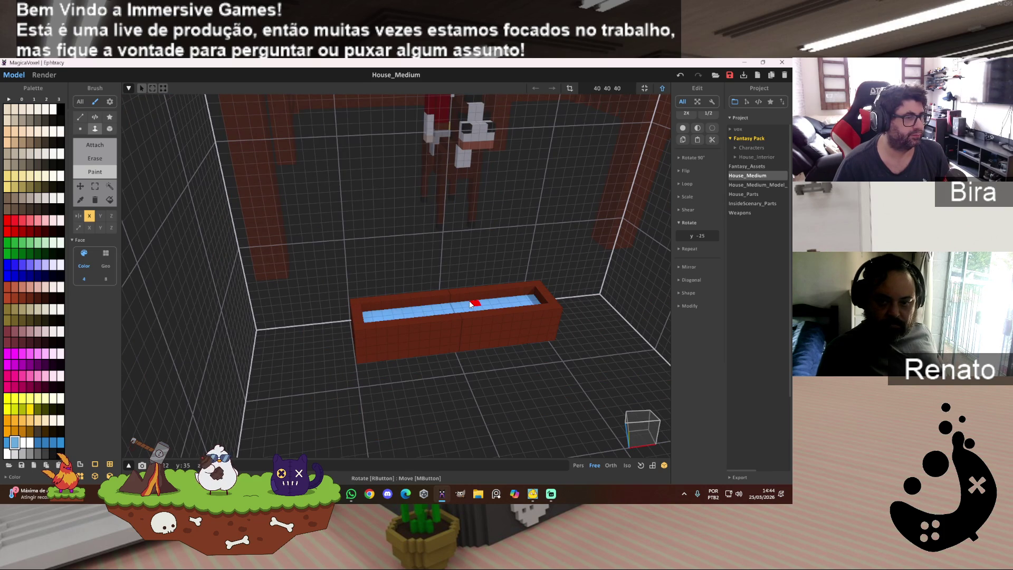
left_click(36, 443)
left_click(466, 312)
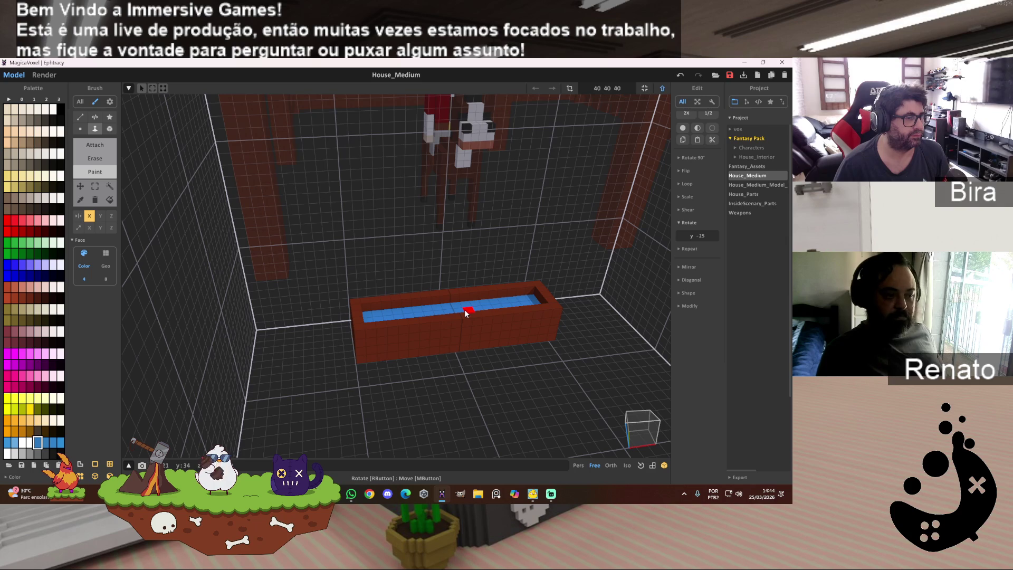
right_click_drag(465, 310, 465, 310)
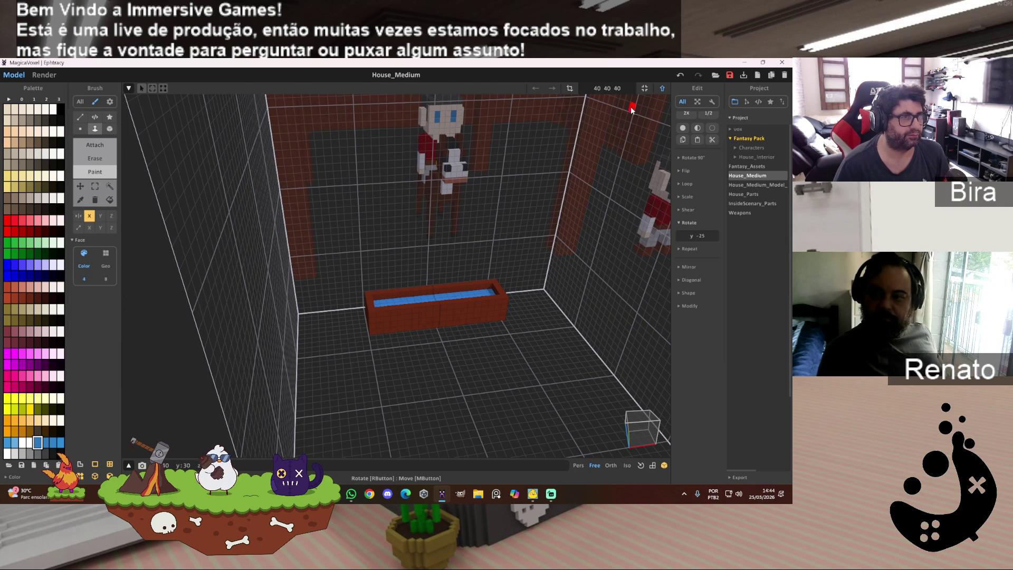
left_click(663, 88)
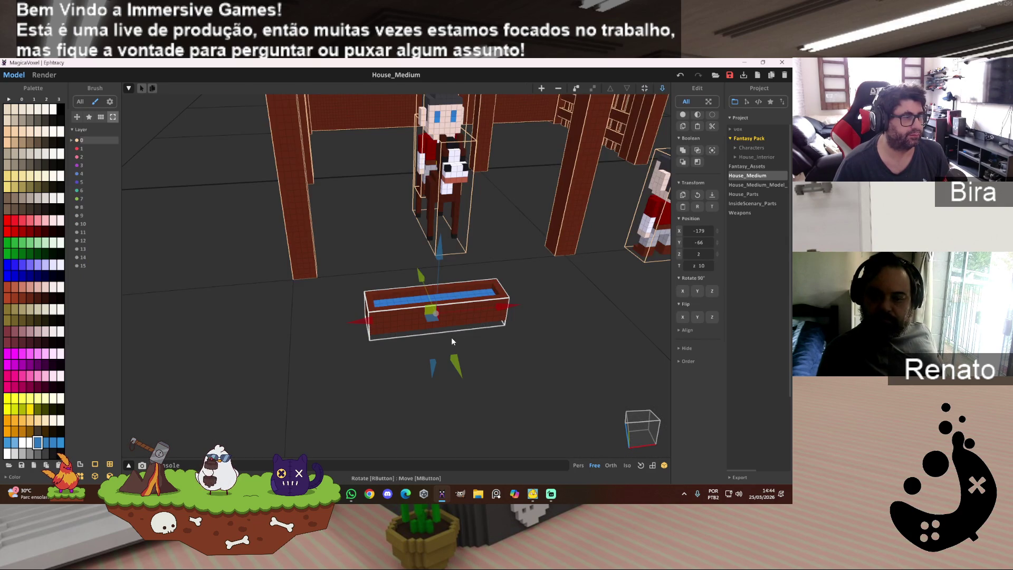
Slide the trough back across the floor toward the wall.
mouse_move(425, 309)
left_mouse_down()
mouse_move(358, 143)
mouse_move(363, 152)
left_mouse_up()
scroll(377, 266, "up", 3)
mouse_move(377, 266)
right_mouse_down()
mouse_move(384, 180)
mouse_move(379, 251)
mouse_move(395, 245)
right_mouse_up()
left_click_drag(395, 245, 317, 116)
mouse_move(316, 116)
right_mouse_down()
mouse_move(437, 211)
mouse_move(437, 186)
mouse_move(427, 230)
mouse_move(496, 274)
mouse_move(587, 267)
mouse_move(427, 217)
mouse_move(385, 243)
right_mouse_up()
scroll(426, 229, "up", 5)
scroll(588, 267, "down", 10)
Place the trough in front of the horse at X -186, Y -58, Z 10.
mouse_move(385, 243)
left_mouse_down()
mouse_move(402, 350)
mouse_move(452, 501)
left_mouse_up()
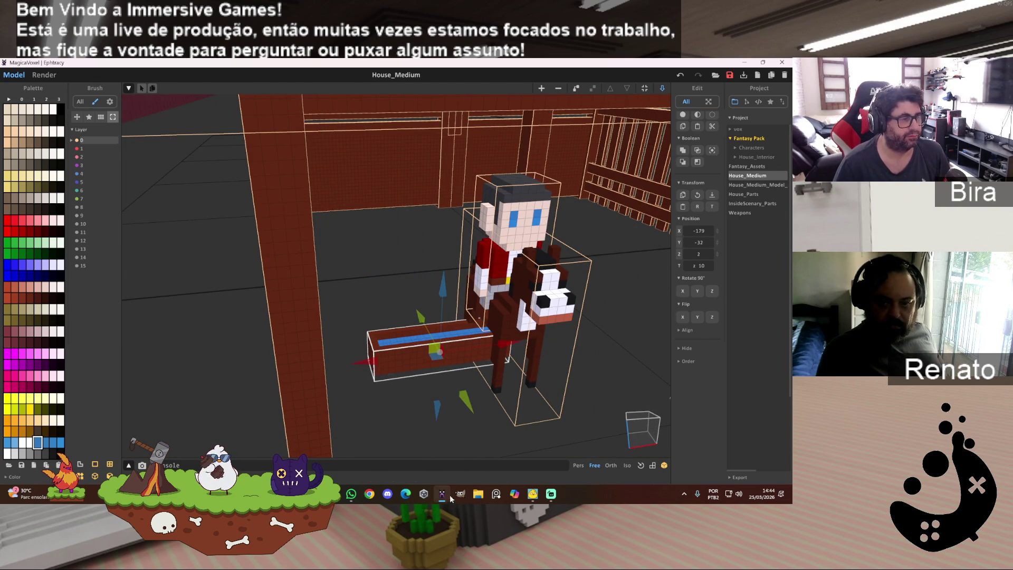
scroll(449, 363, "down", 5)
left_click_drag(498, 317, 338, 337)
mouse_move(316, 340)
right_mouse_down()
mouse_move(287, 349)
mouse_move(321, 319)
right_mouse_up()
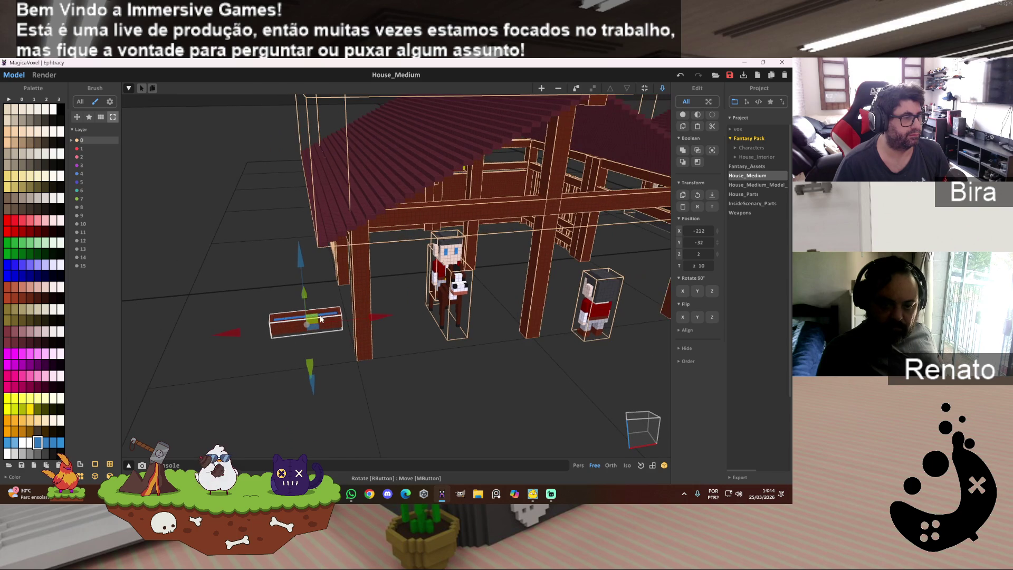
mouse_move(377, 319)
left_mouse_down()
mouse_move(427, 362)
mouse_move(433, 441)
left_mouse_up()
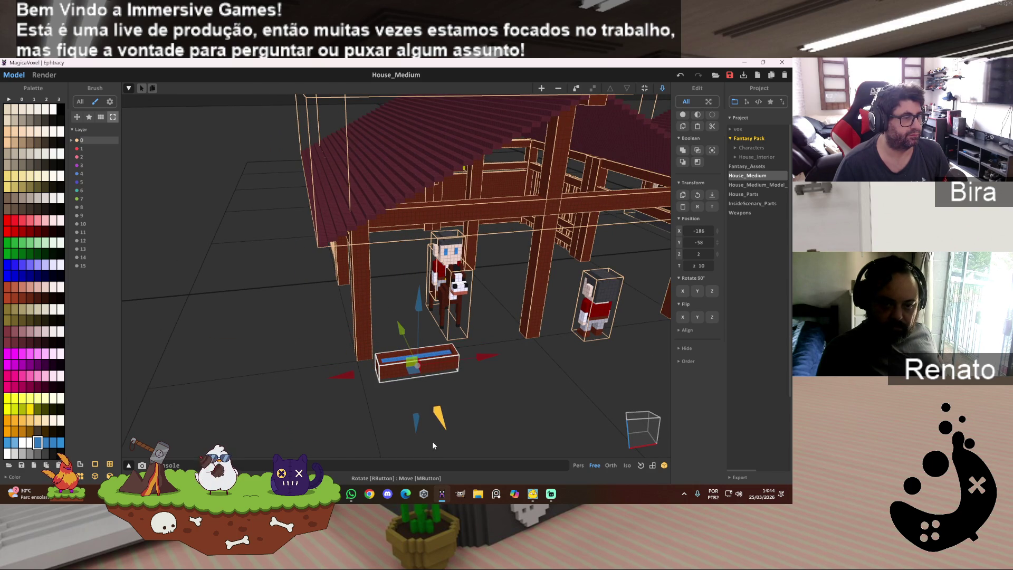
left_click_drag(422, 309, 424, 279)
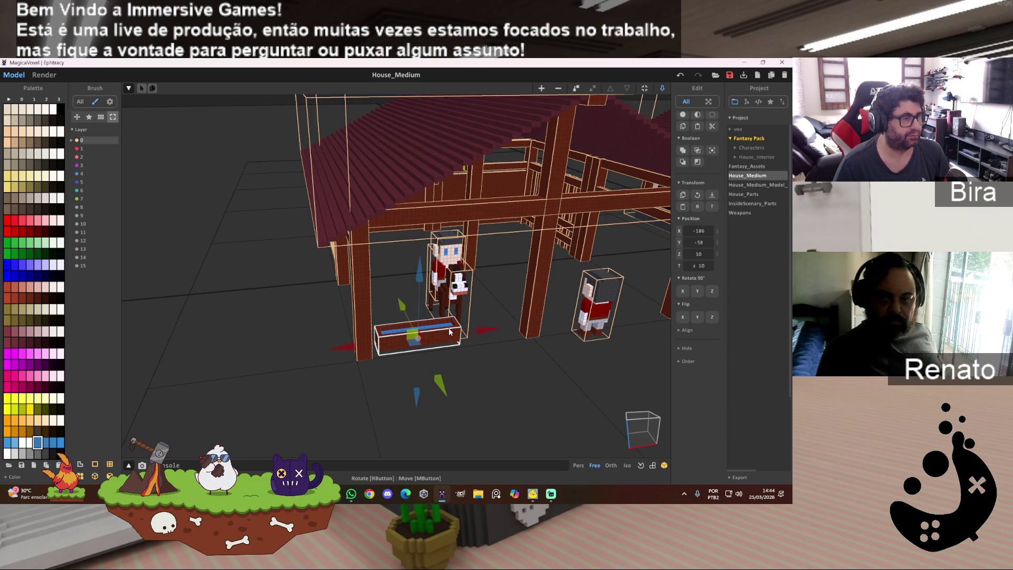
double_click(449, 328)
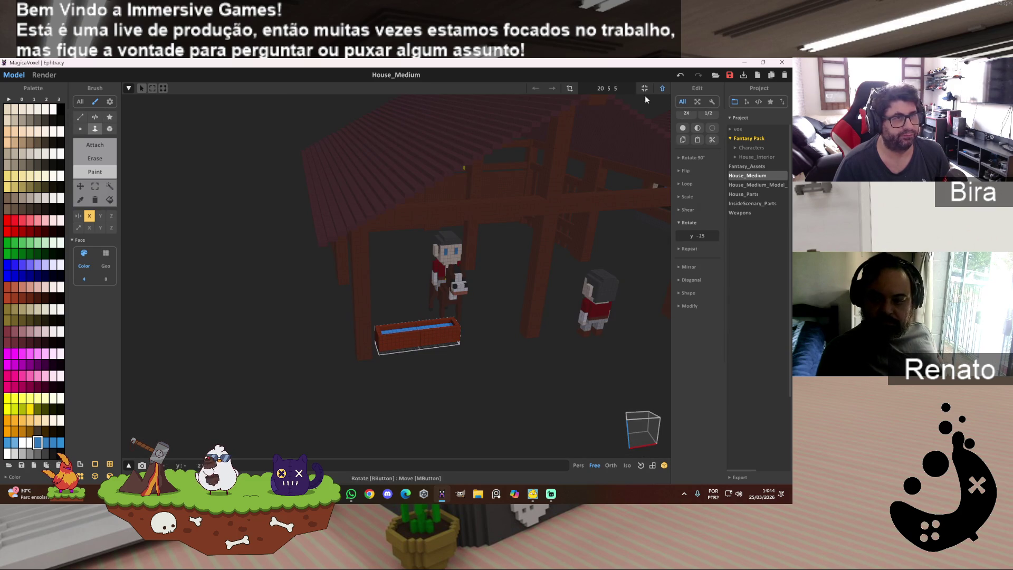
key("Tab")
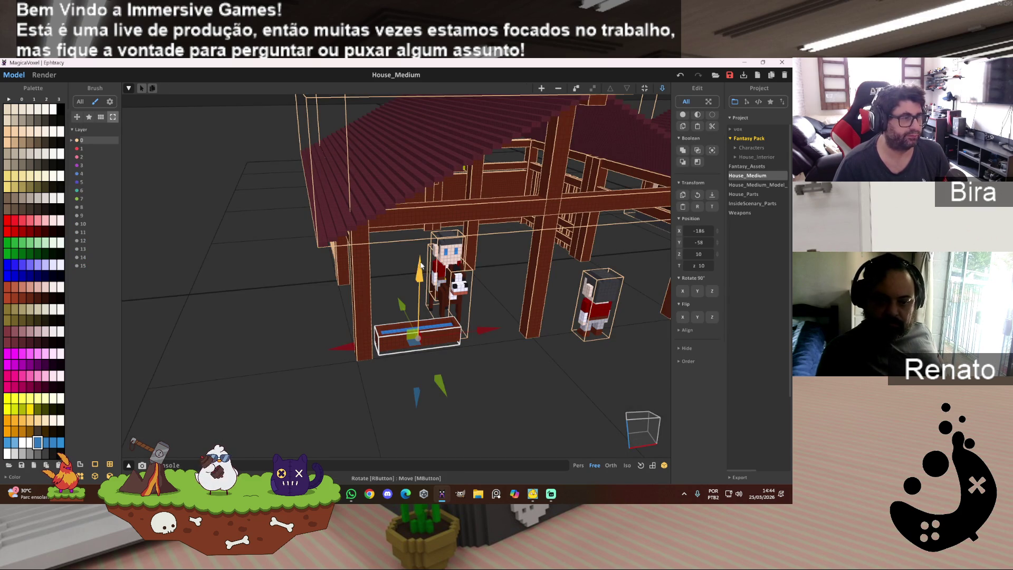
Duplicate the trough along Z and stack the copy against the original.
left_click_drag(421, 280, 428, 307)
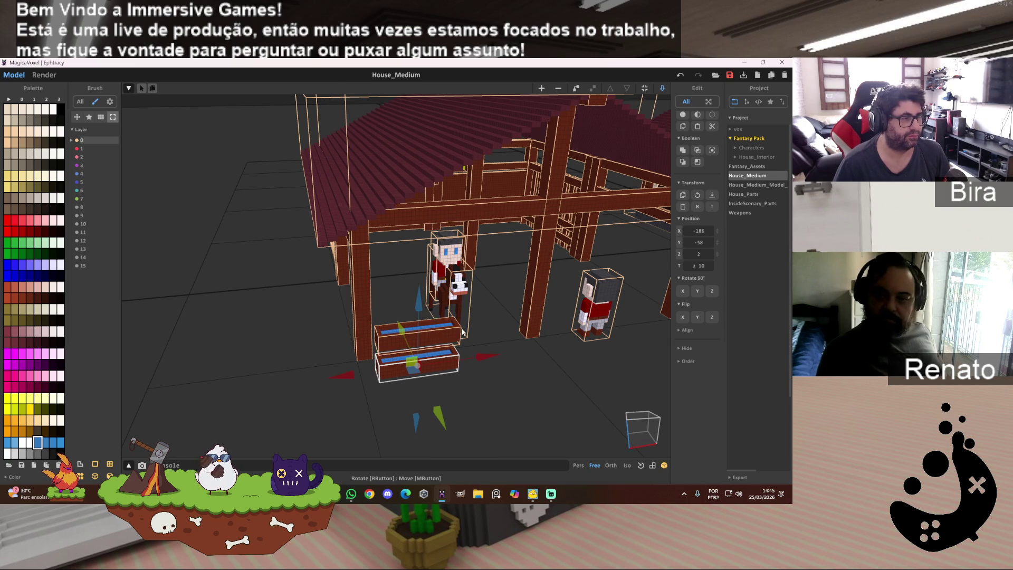
scroll(445, 335, "up", 5)
scroll(446, 335, "down", 3)
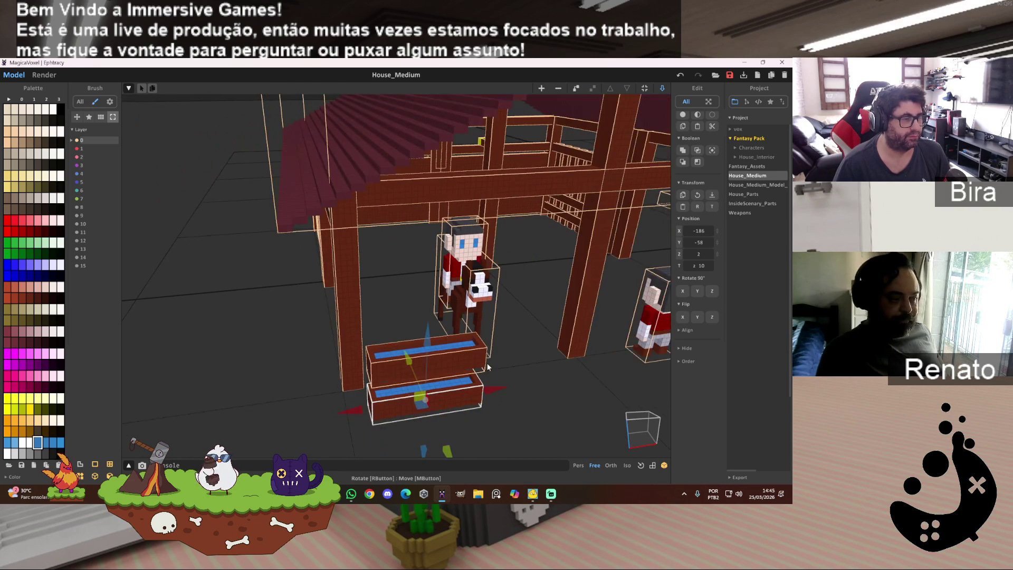
mouse_move(429, 339)
left_mouse_down()
mouse_move(432, 305)
mouse_move(437, 322)
left_mouse_up()
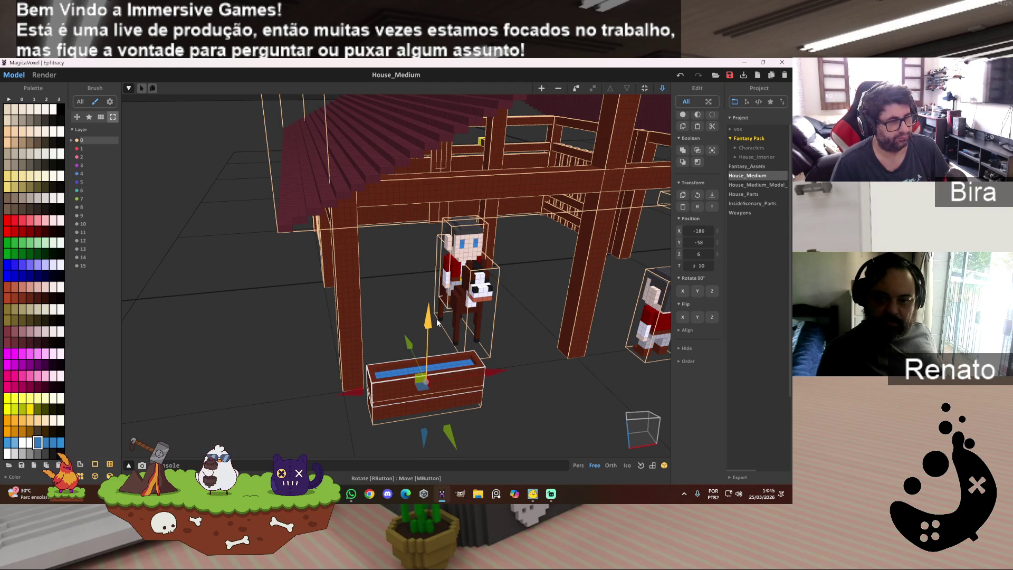
left_click_drag(437, 322, 411, 410)
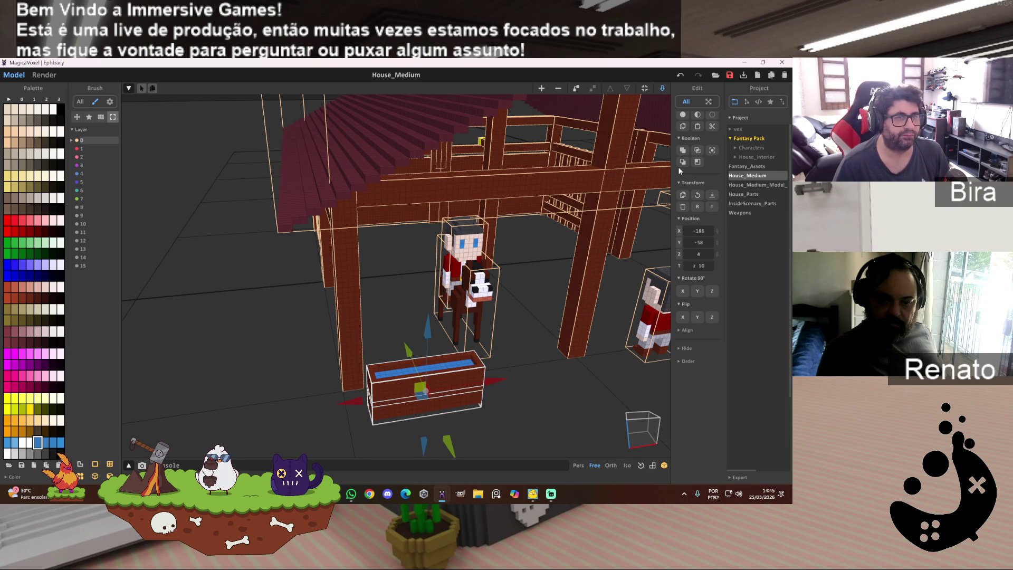
Merge the stacked troughs with Boolean Union and open the merged block for editing.
left_click(682, 152)
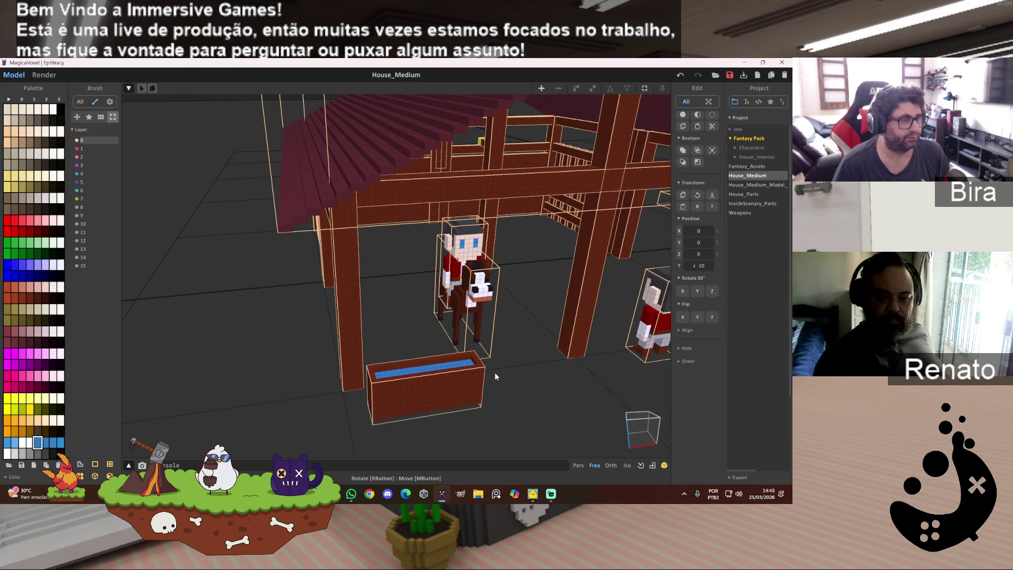
left_click(467, 393)
double_click(467, 389)
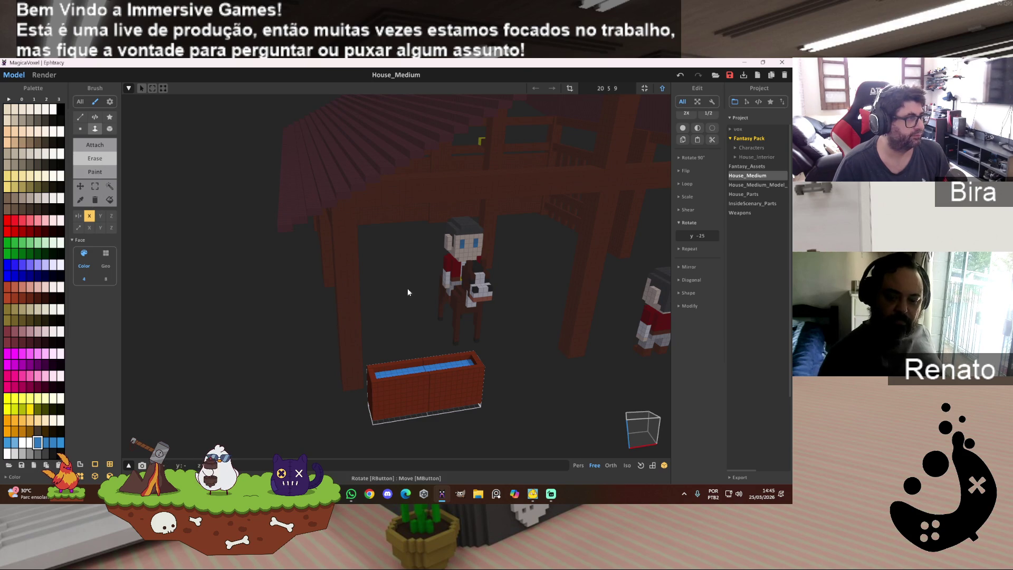
Erase the solid lower front and blue leg voxels, leaving open legs underneath.
mouse_move(536, 359)
right_mouse_down()
mouse_move(553, 415)
mouse_move(549, 368)
mouse_move(549, 377)
mouse_move(536, 342)
mouse_move(545, 378)
mouse_move(505, 288)
mouse_move(504, 300)
right_mouse_up()
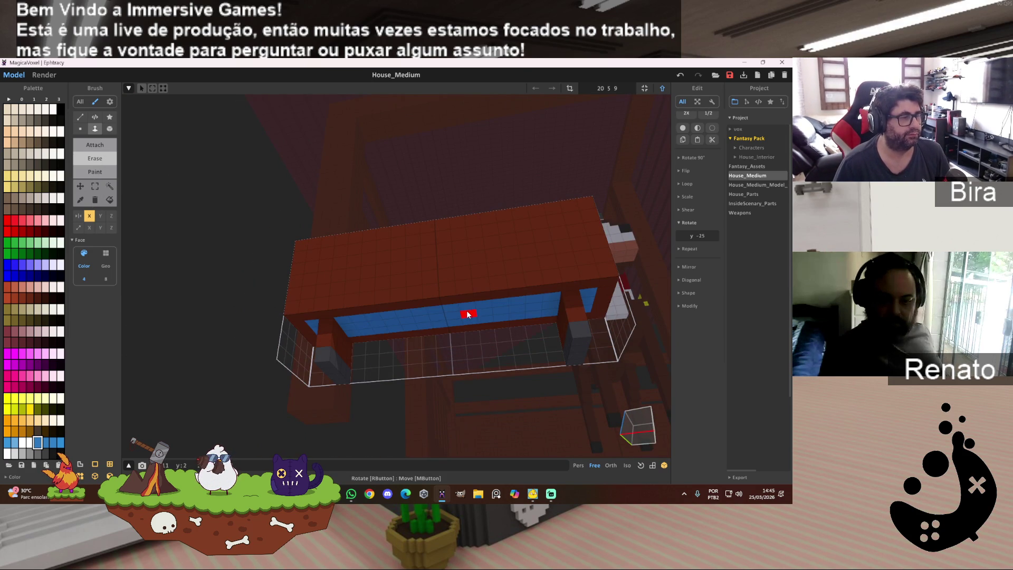
left_click(466, 309)
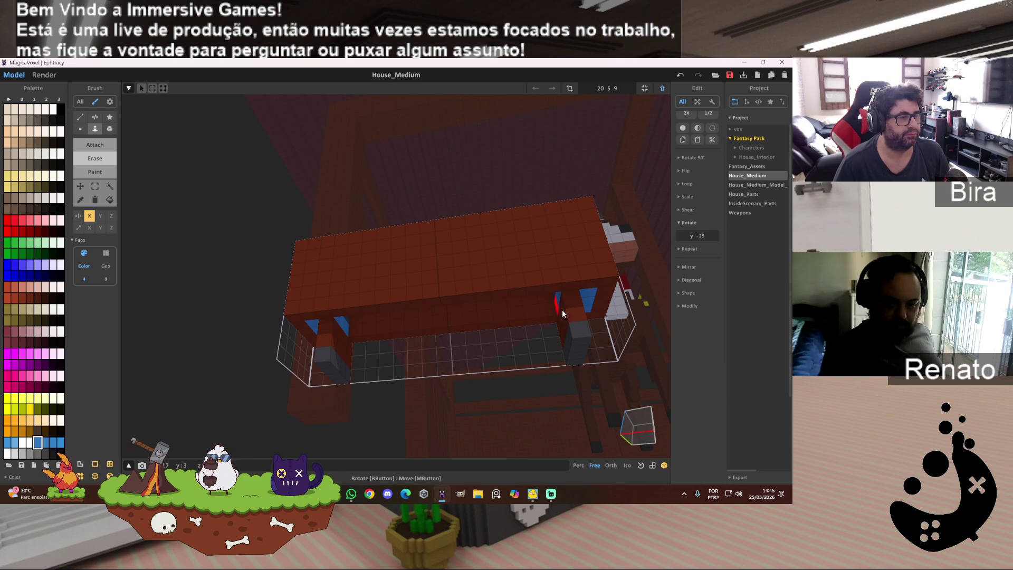
left_click(588, 305)
left_click(560, 303)
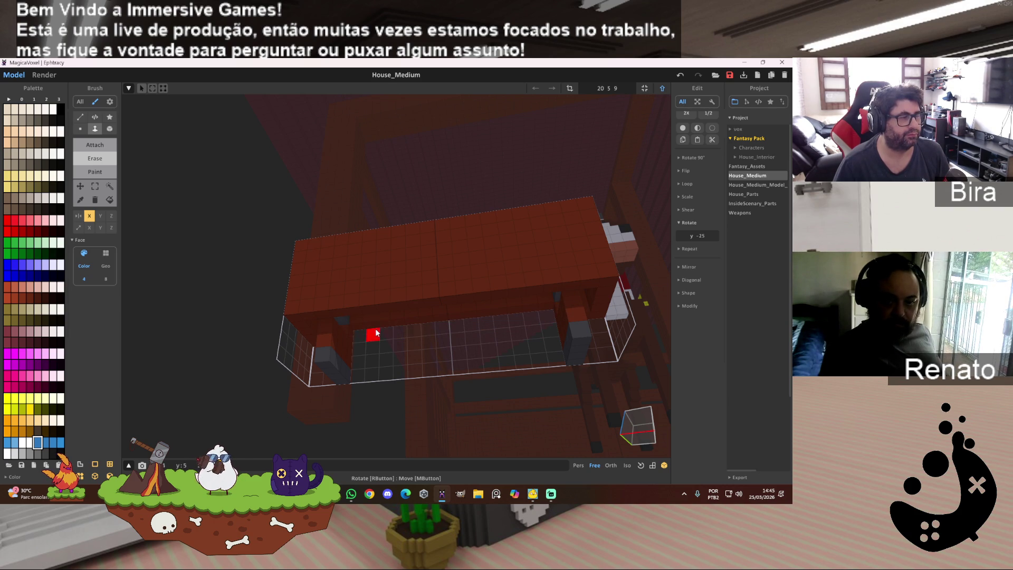
left_click(384, 309)
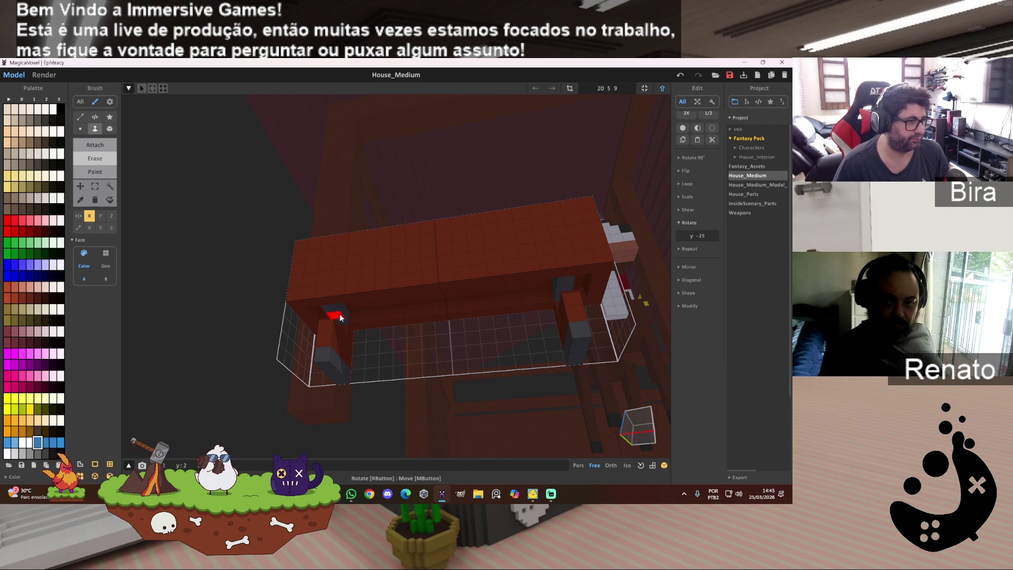
Extend the top's front face down two layers in brown.
left_click(531, 264, "alt")
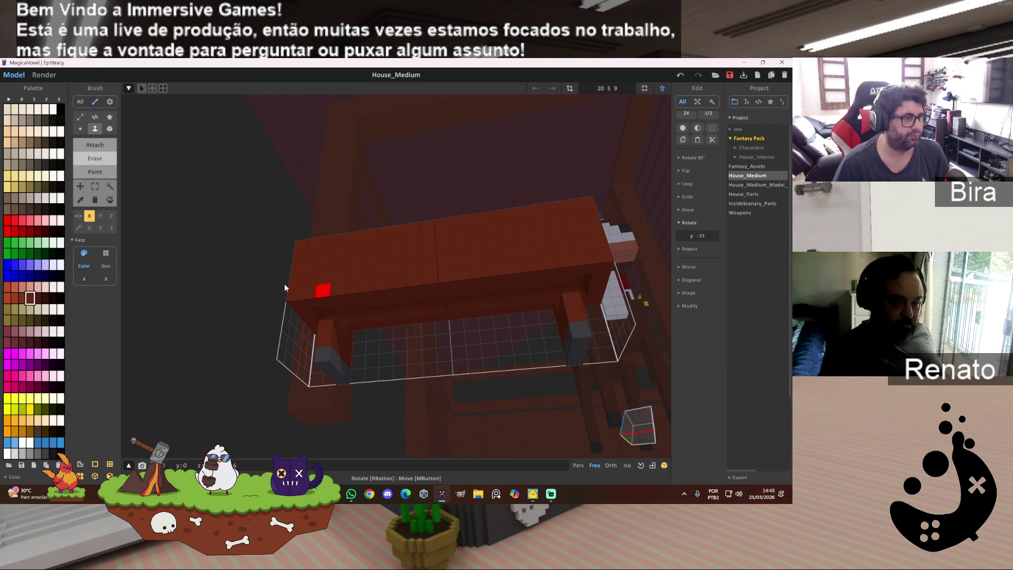
key("a")
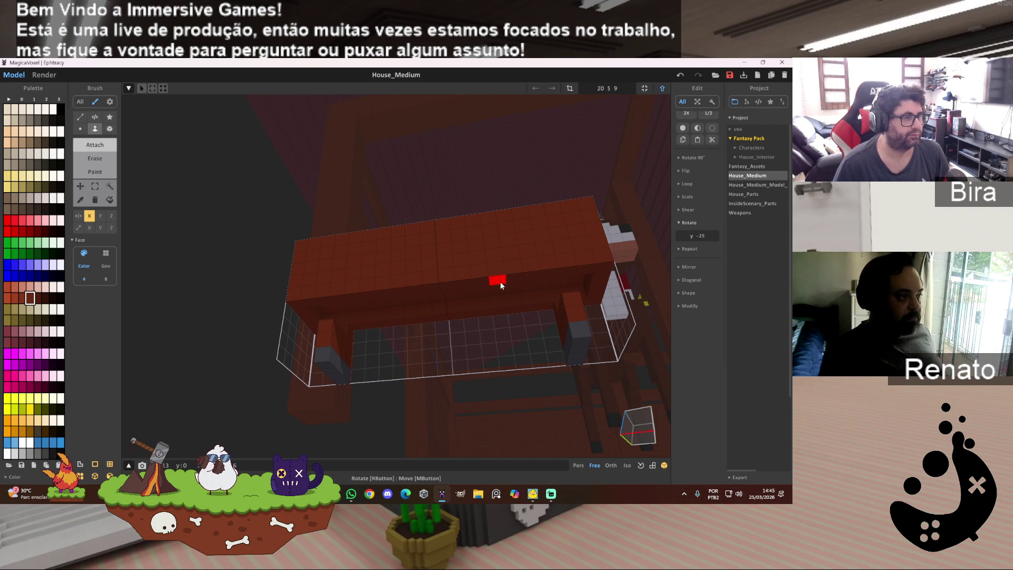
left_click(500, 287)
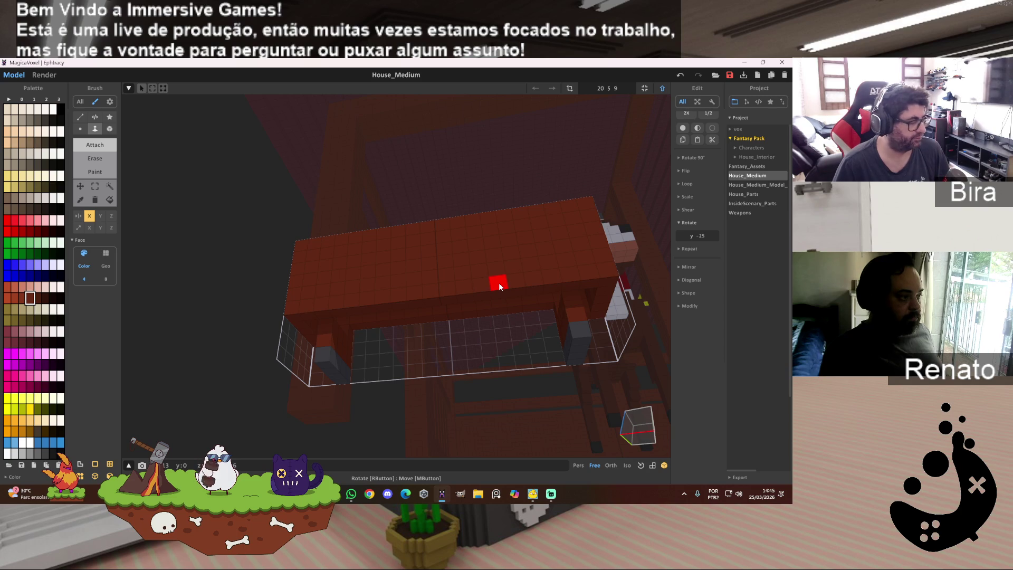
left_click(500, 286)
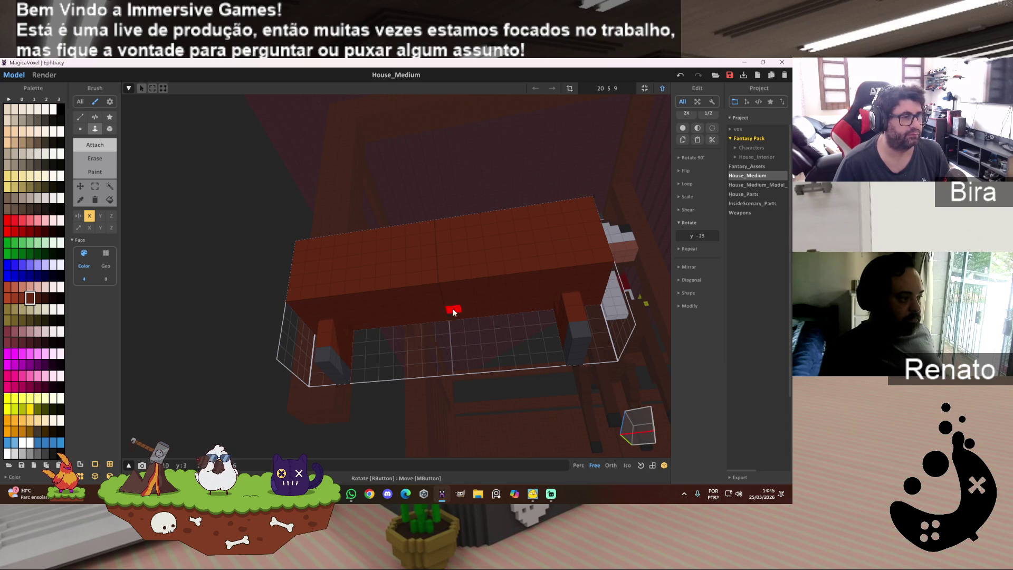
mouse_move(489, 284)
right_mouse_down()
mouse_move(491, 215)
mouse_move(538, 287)
mouse_move(517, 197)
mouse_move(533, 318)
mouse_move(563, 367)
mouse_move(502, 297)
mouse_move(529, 280)
right_mouse_up()
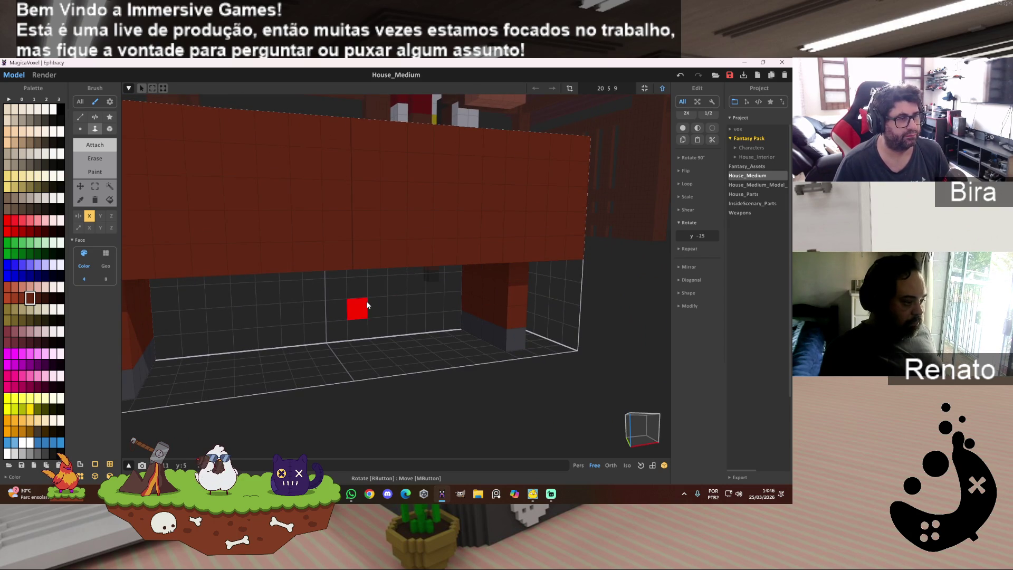
scroll(366, 301, "down", 5)
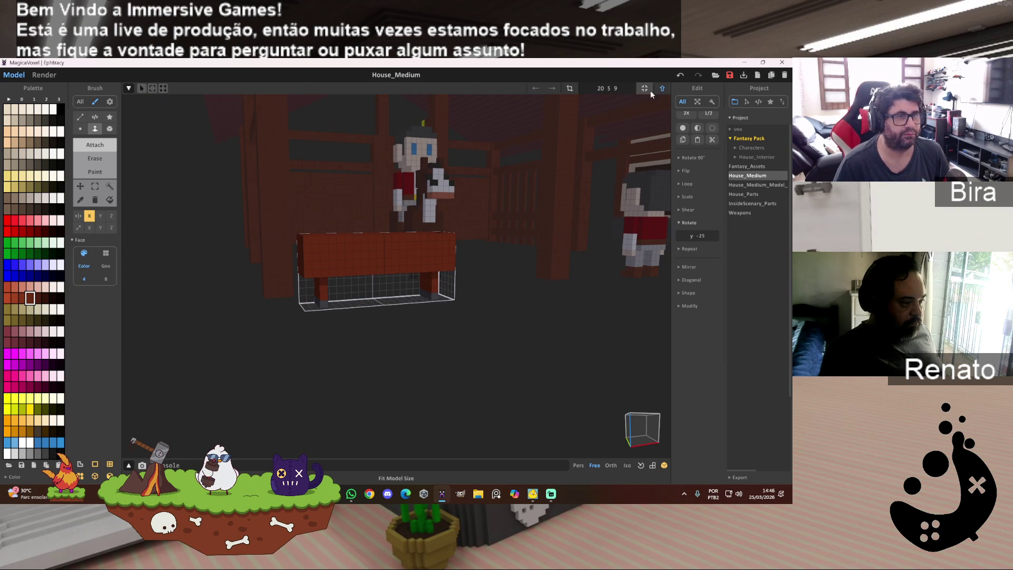
left_click(663, 89)
Show the Render view and orbit it to see the counter under the stall.
mouse_move(507, 313)
right_mouse_down()
mouse_move(511, 252)
mouse_move(505, 325)
right_mouse_up()
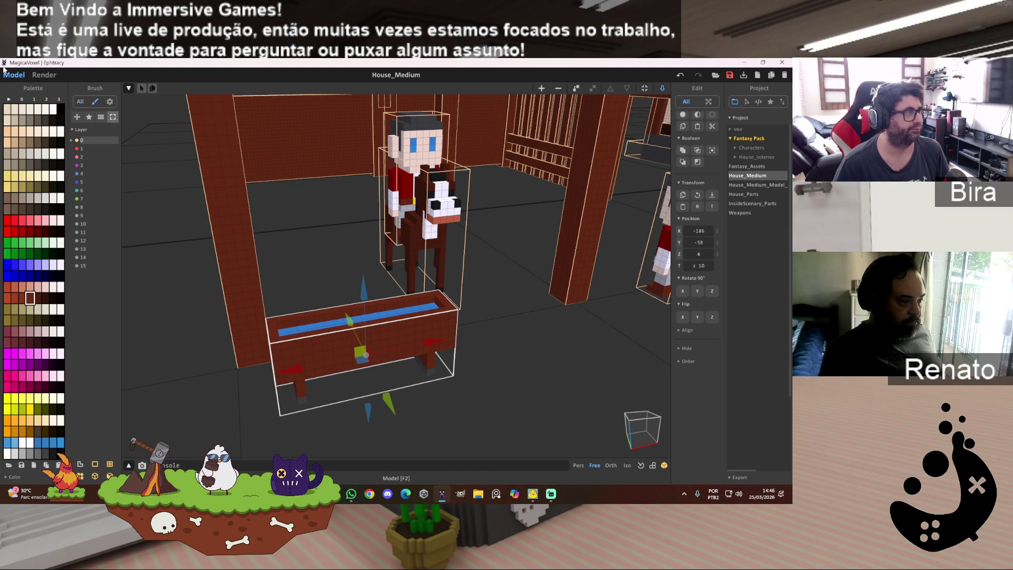
left_click(36, 77)
scroll(425, 271, "down", 4)
right_click_drag(426, 271, 450, 267)
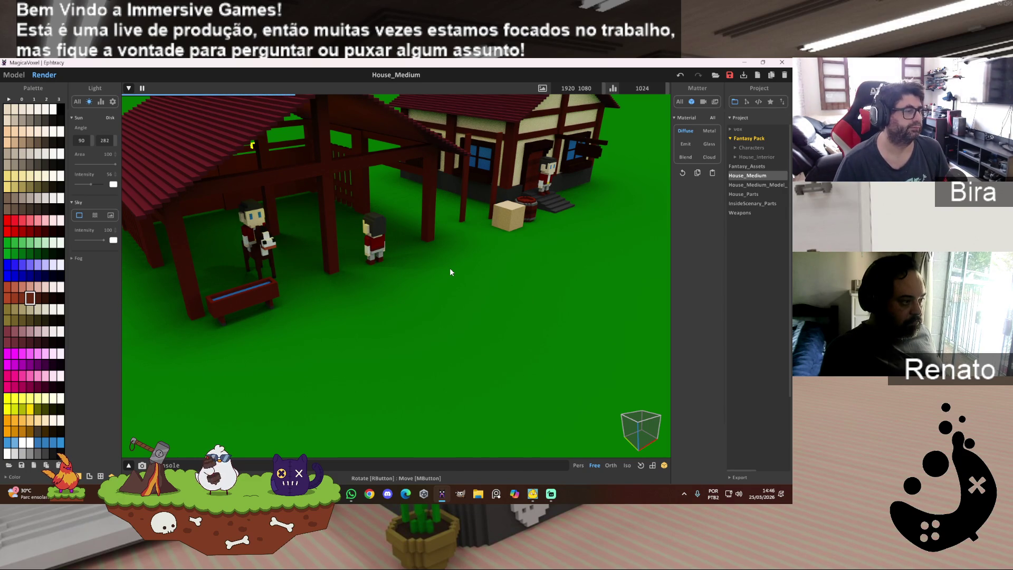
scroll(450, 268, "down", 1)
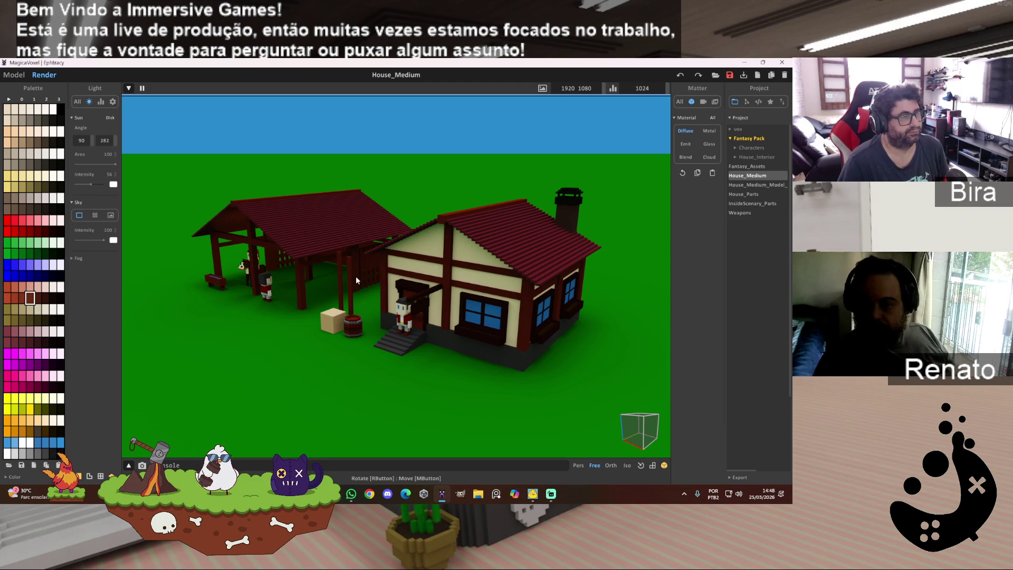
Shift the render to centre the shed, house, crate and barrel against the sky.
middle_click_drag(367, 360, 320, 368)
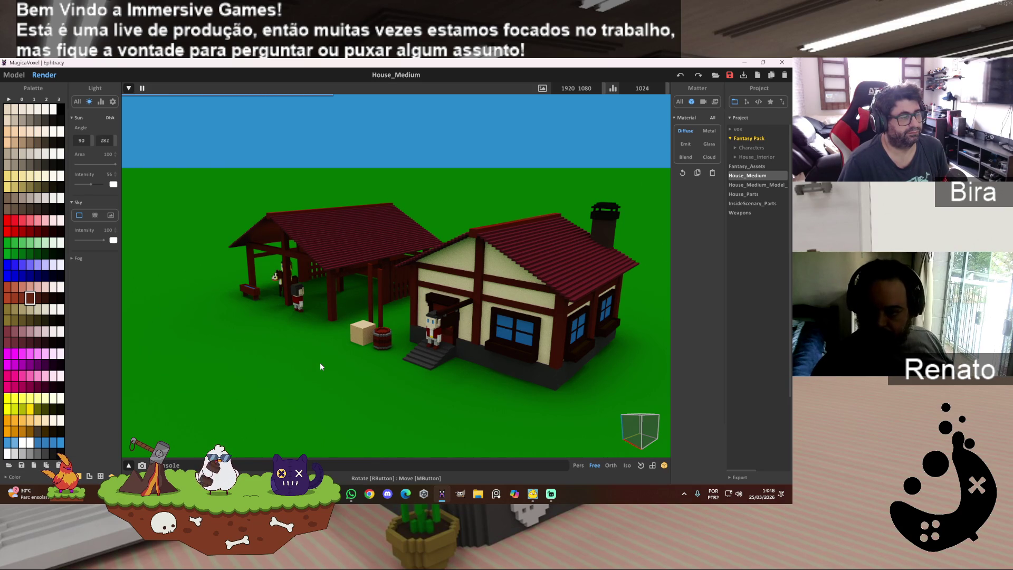
Rotate the render slightly, save the project, and return to the Model editor.
right_click_drag(319, 366, 320, 366)
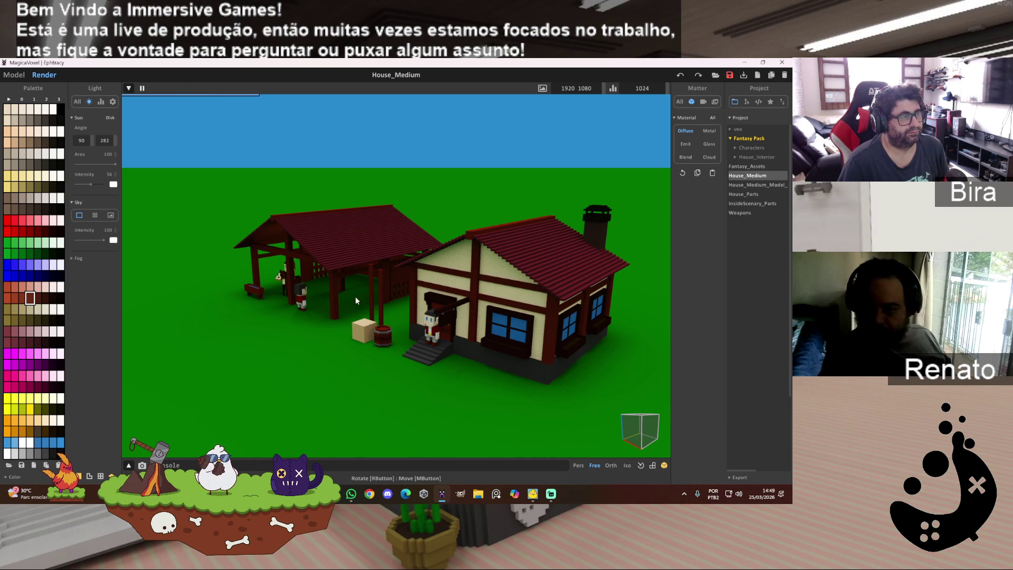
left_click(731, 76)
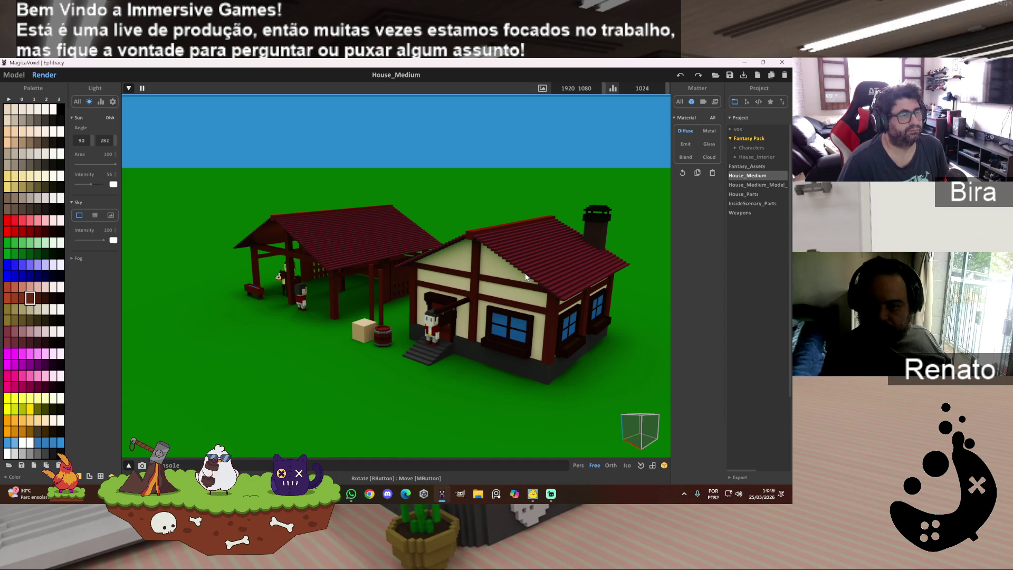
left_click(18, 74)
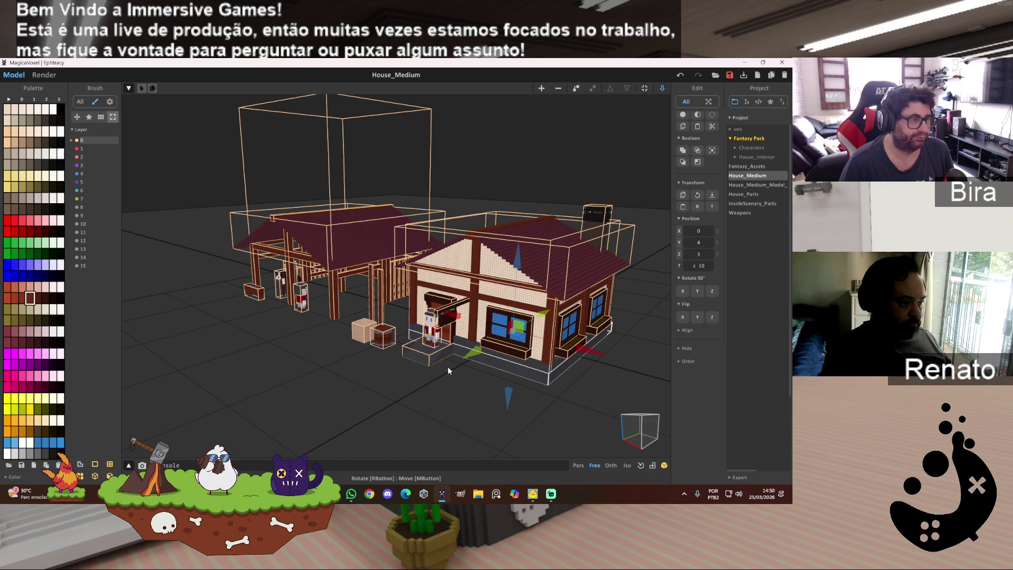
Collapse the colour palette and brush side panels, then expand them again.
scroll(449, 370, "up", 5)
scroll(449, 371, "down", 5)
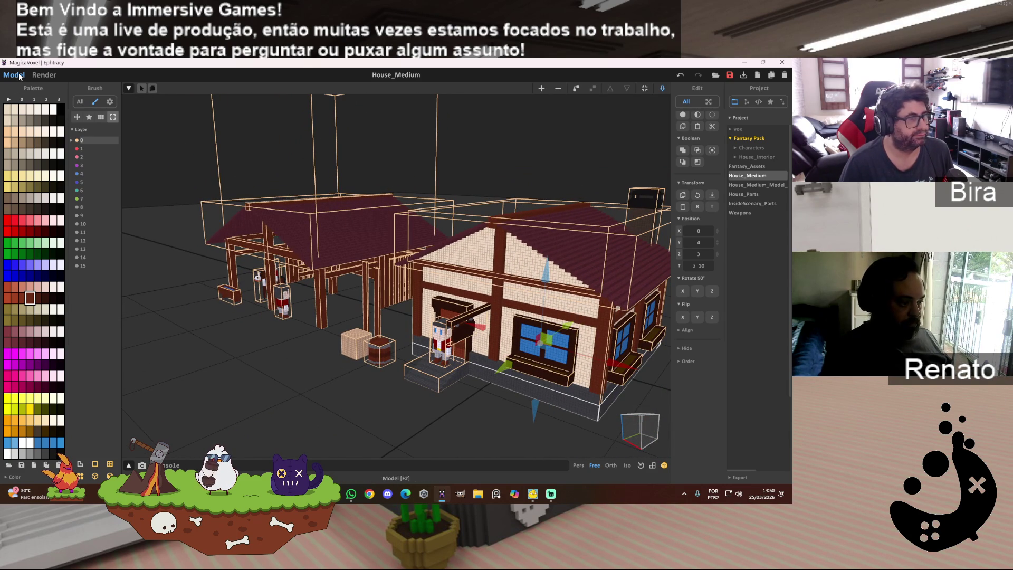
left_click(49, 82)
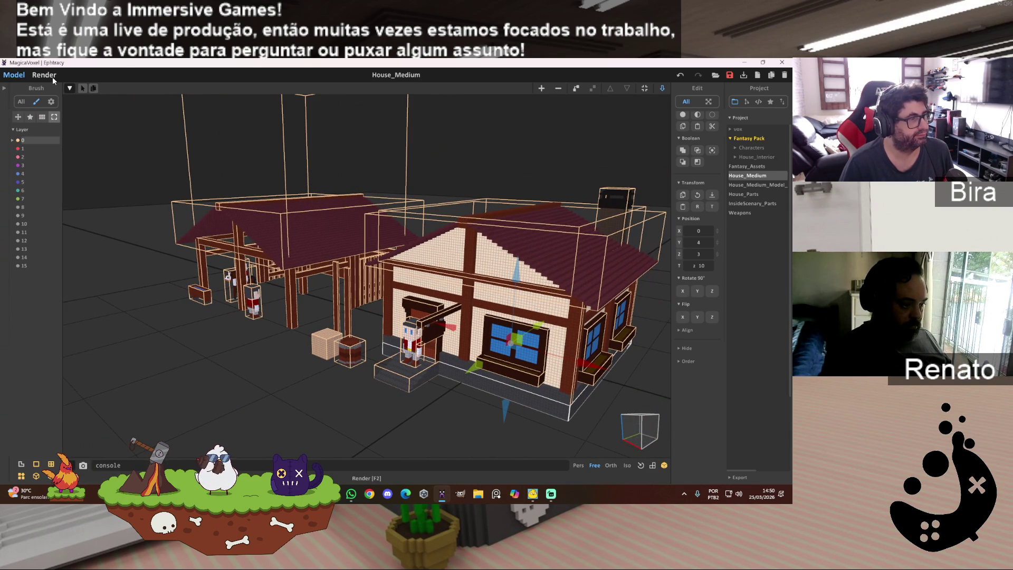
left_click(25, 88)
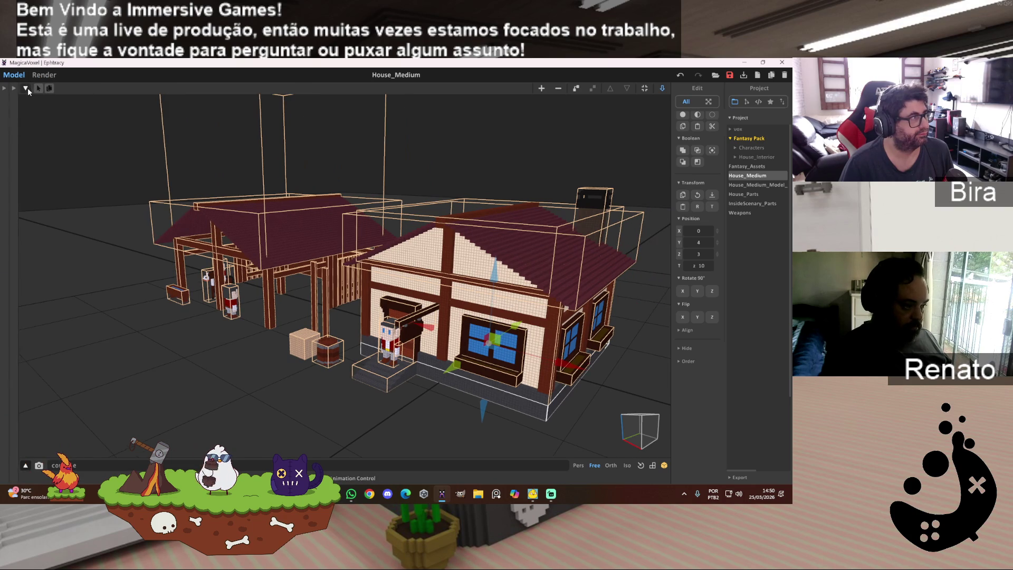
left_click(14, 88)
Render the house, barn, stall, crate and barrel from a higher, downward-tilted camera angle.
left_click(5, 88)
left_click(44, 74)
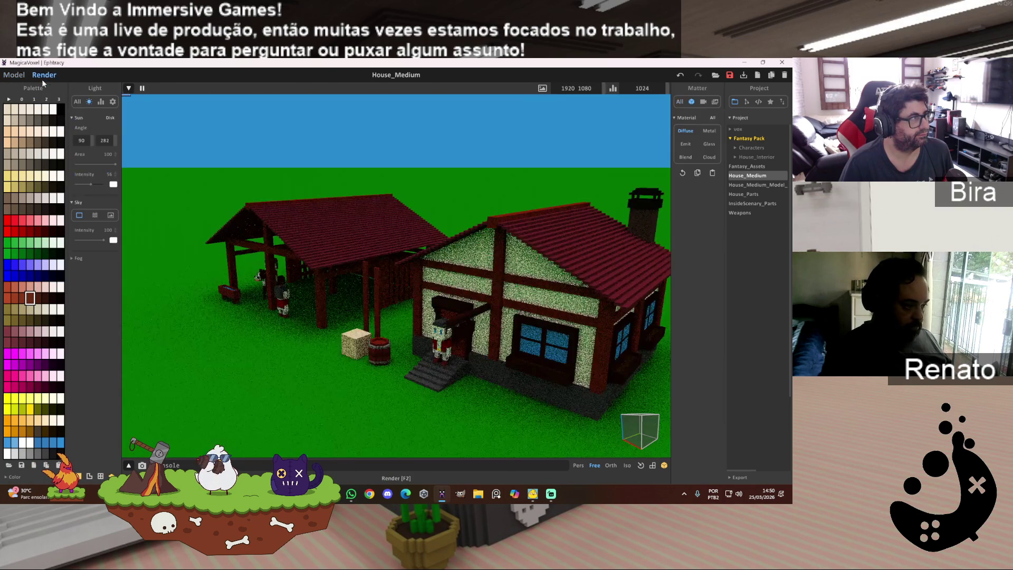
right_click_drag(400, 205, 410, 211)
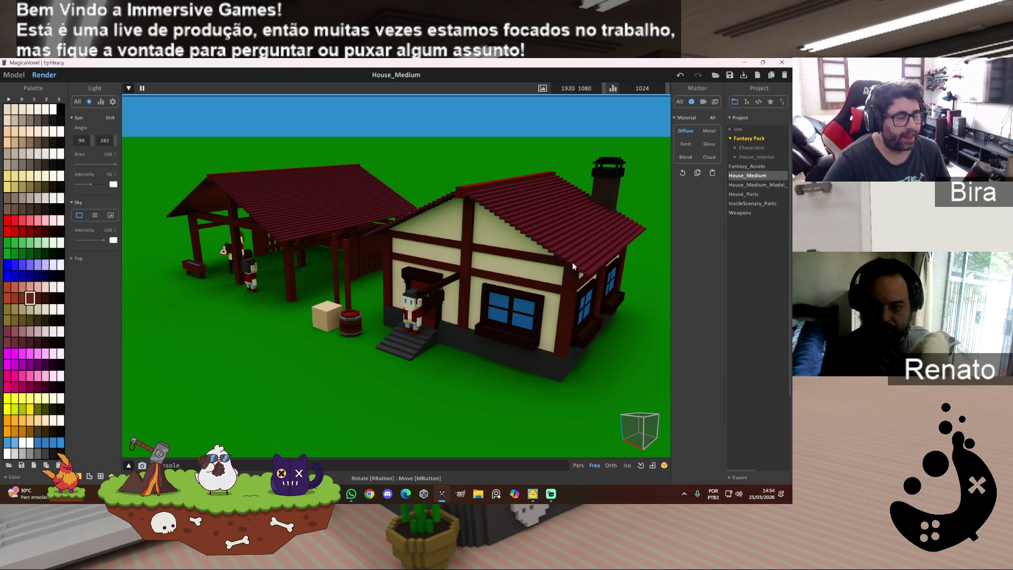
left_click(14, 75)
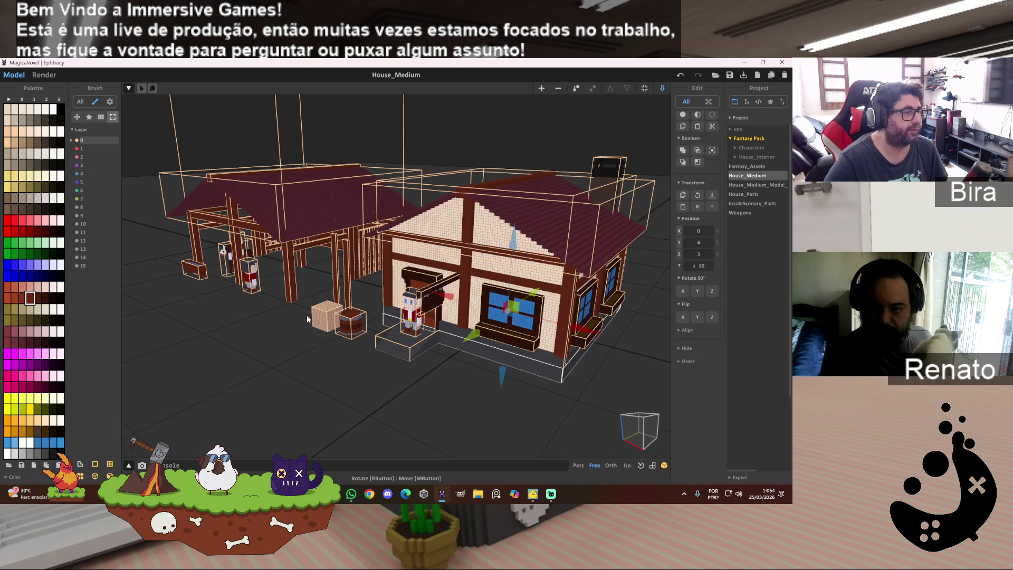
Move the empty box to Z 20 and X -22, and enlarge it from 40 to 50 voxels.
mouse_move(511, 306)
left_mouse_down()
mouse_move(506, 278)
mouse_move(385, 324)
left_mouse_up()
left_click_drag(369, 361, 318, 390)
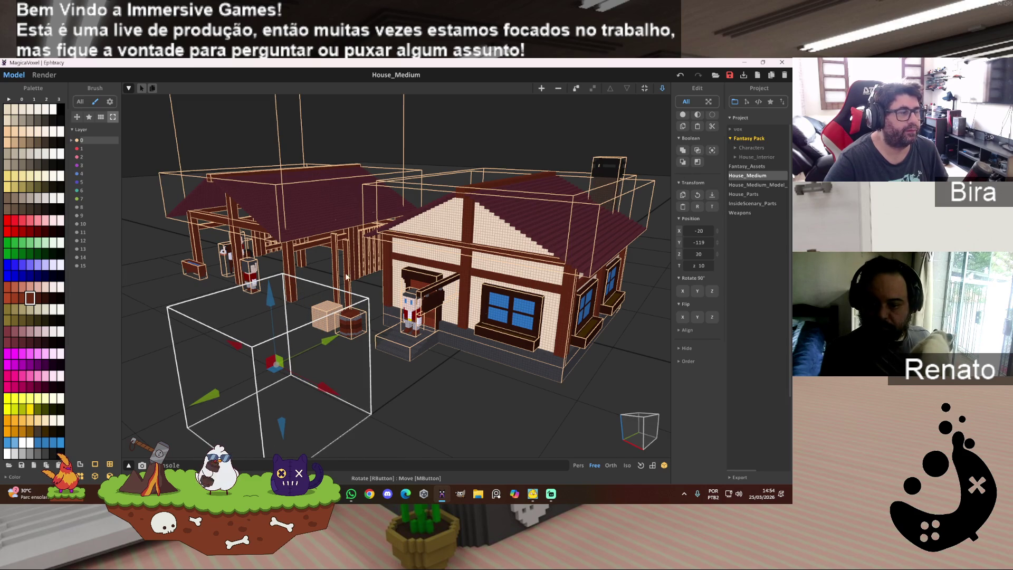
key("Tab")
left_click(607, 88)
type("50")
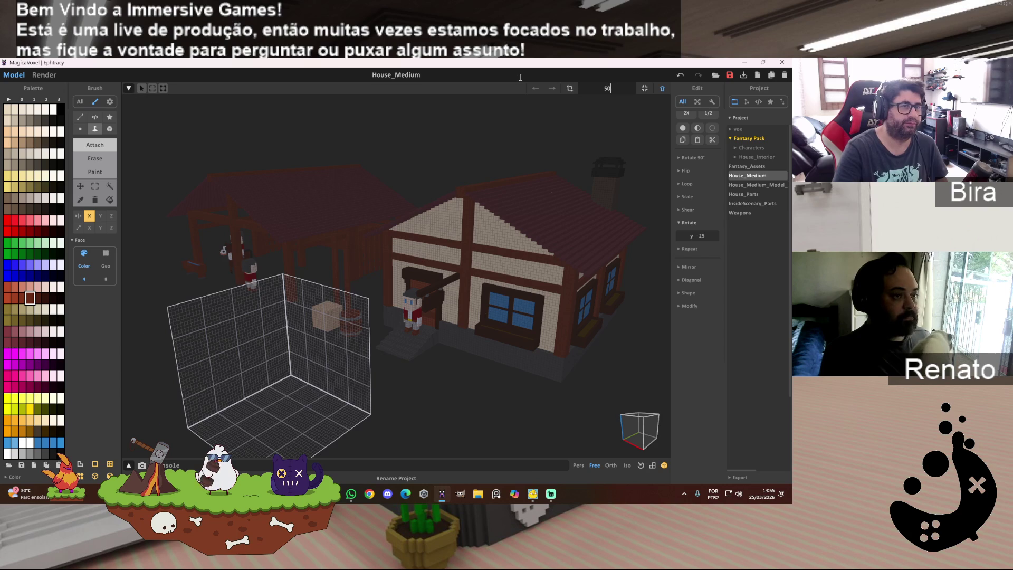
key("Return")
left_click(660, 92)
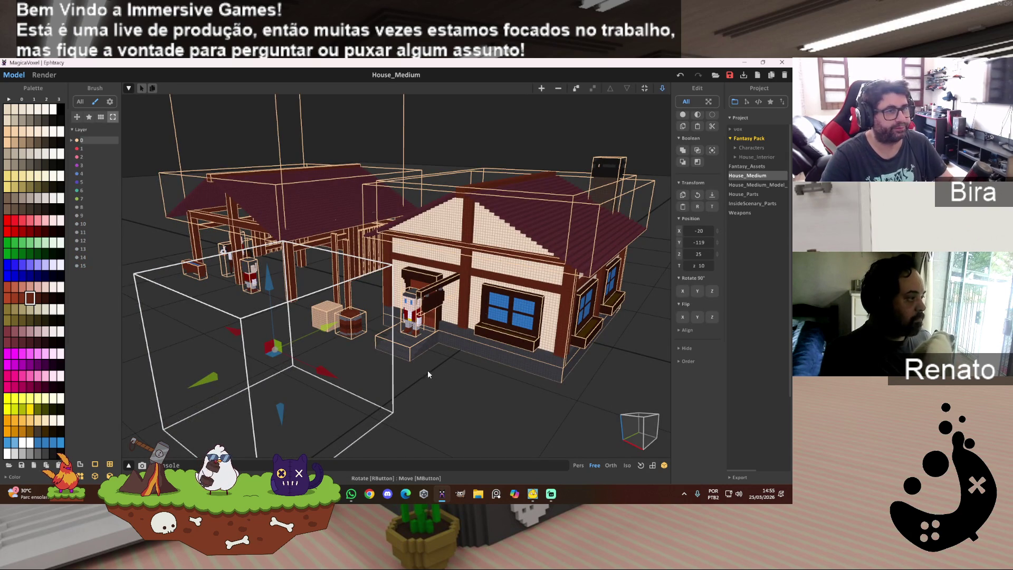
mouse_move(429, 374)
right_mouse_down()
mouse_move(509, 374)
mouse_move(533, 393)
mouse_move(547, 380)
right_mouse_up()
Nudge the empty box along X and toward the viewer to -25, -135.
scroll(515, 379, "up", 3)
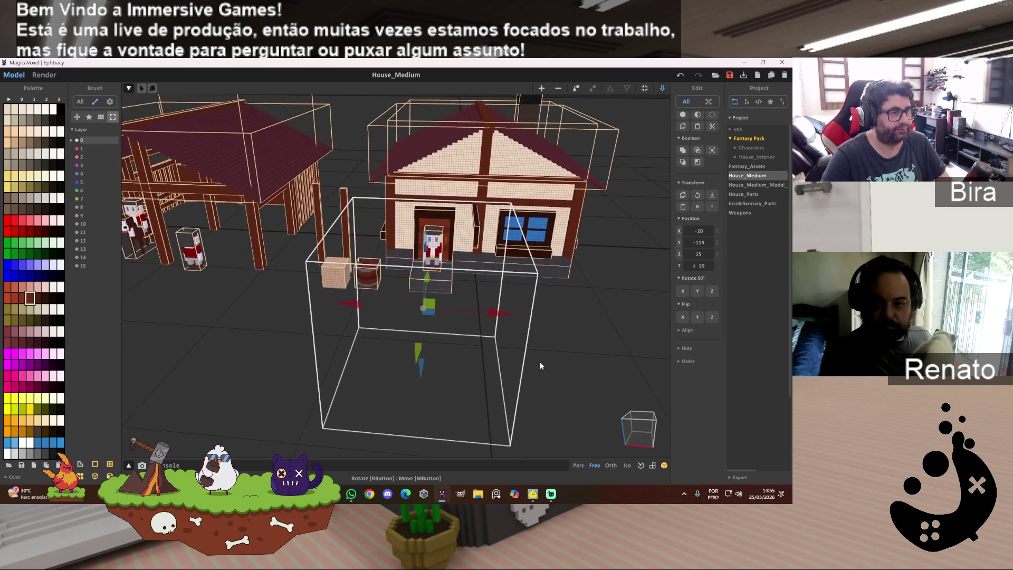
left_click_drag(509, 315, 489, 322)
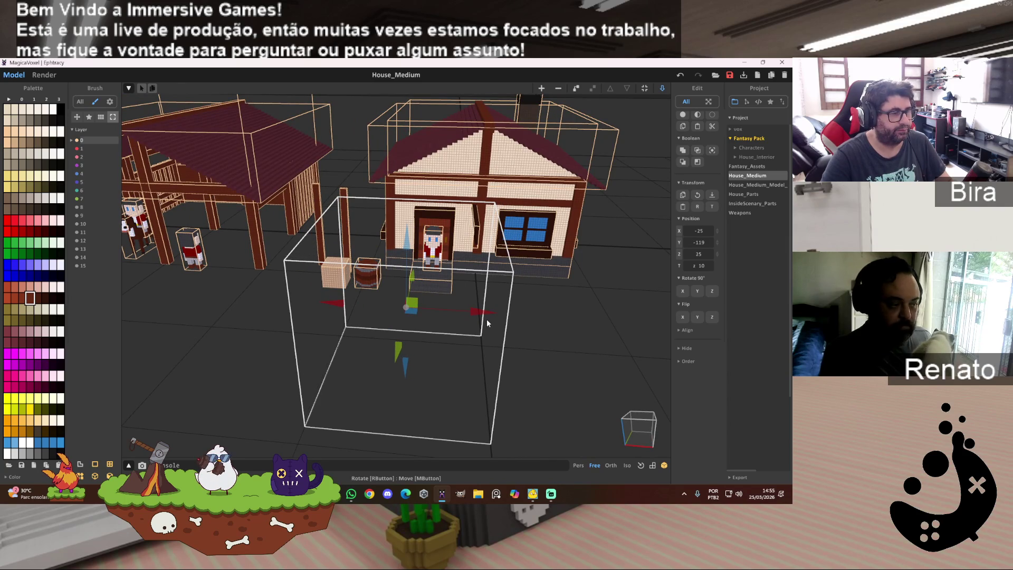
left_click_drag(402, 348, 397, 365)
mouse_move(483, 344)
right_mouse_down()
mouse_move(478, 357)
mouse_move(495, 341)
mouse_move(549, 343)
right_mouse_up()
Place a copy of the door villager on the ground inside the box at -39, -107, 9.
left_click(364, 235)
left_click_drag(419, 264, 597, 359)
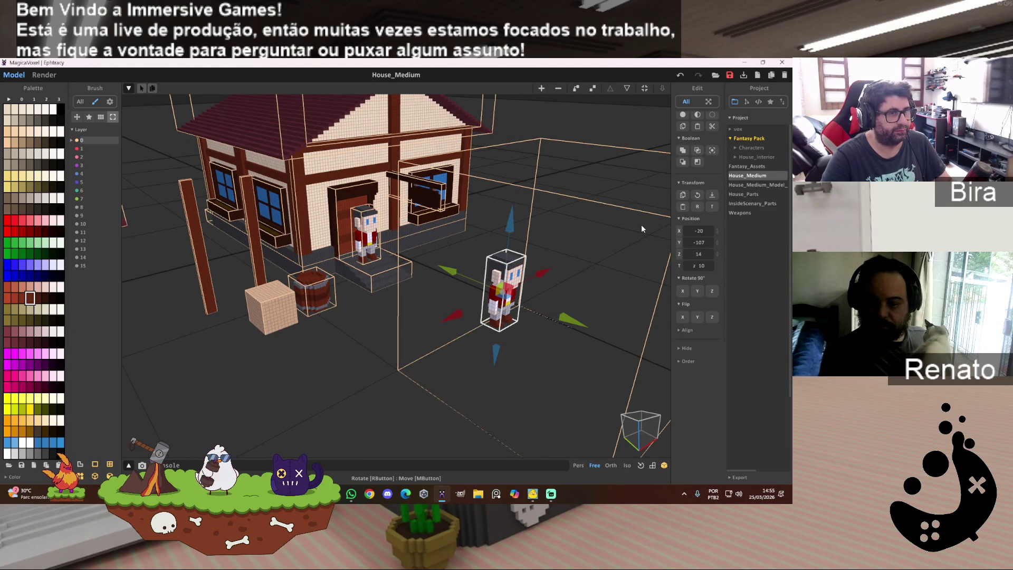
left_click(712, 194)
right_click_drag(571, 326, 564, 333)
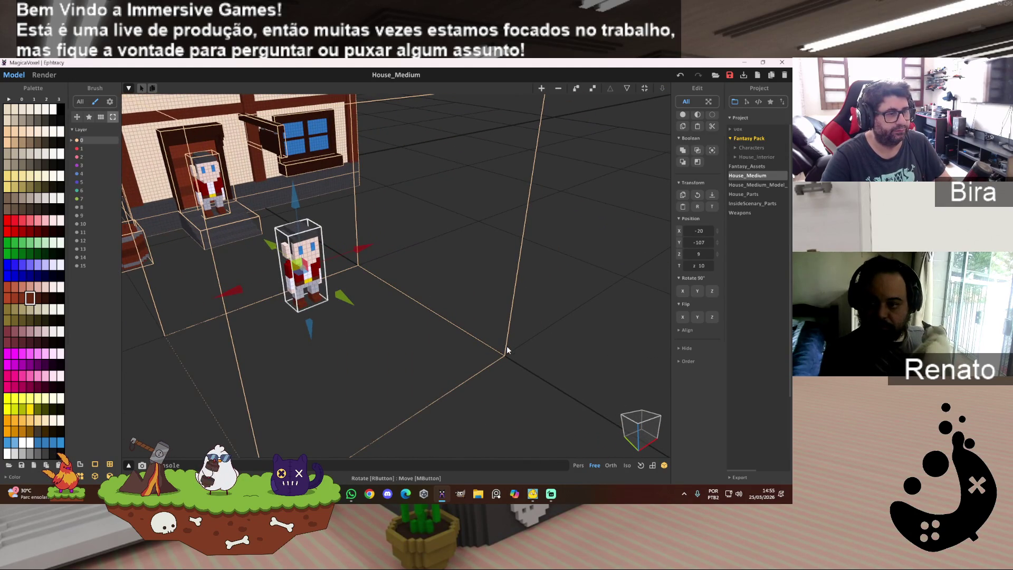
key("Tab")
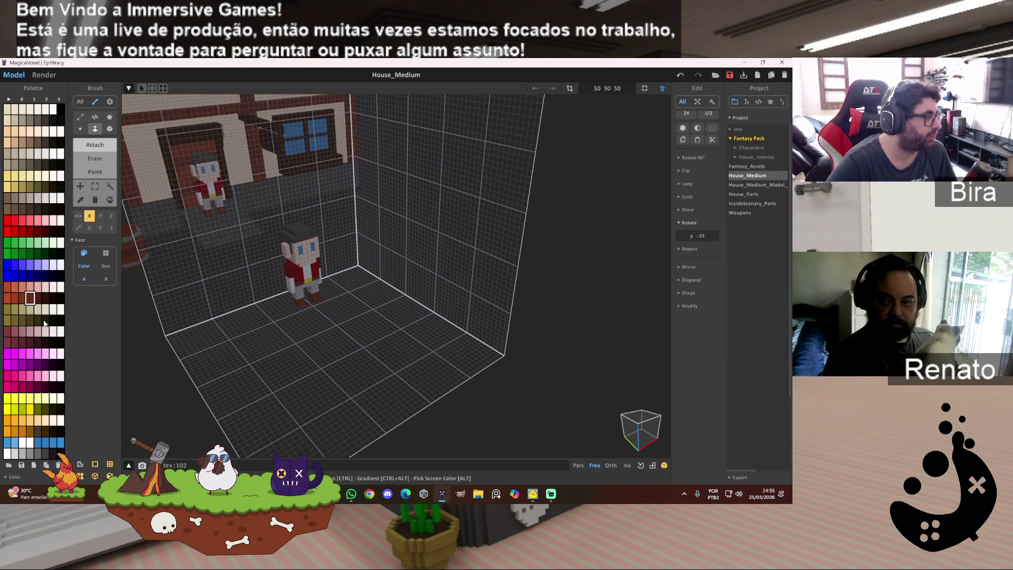
Undo the accidental red floor fill in the front view and choose the Box brush mode.
scroll(309, 347, "up", 5)
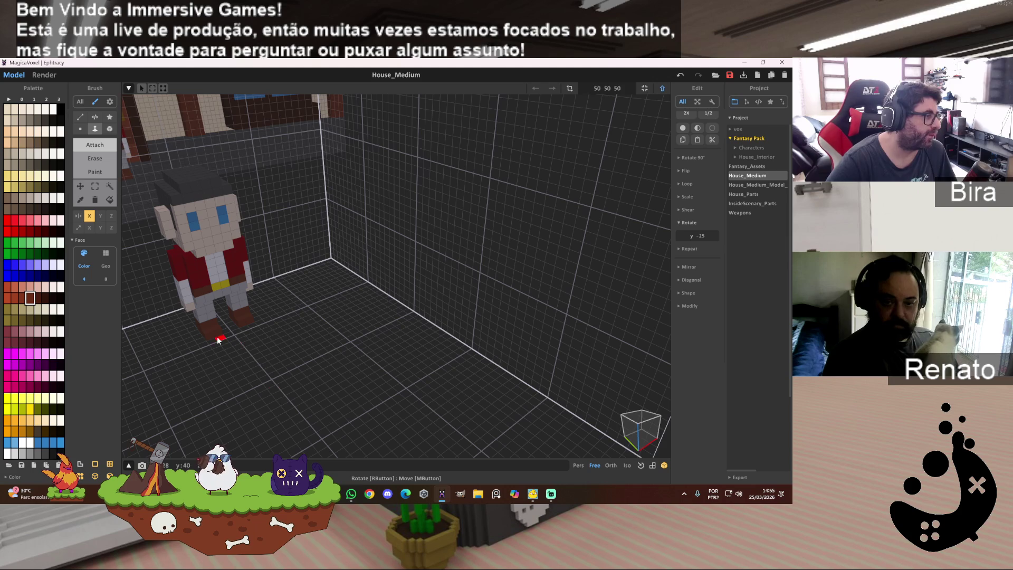
mouse_move(333, 337)
right_mouse_down()
mouse_move(285, 335)
mouse_move(303, 337)
right_mouse_up()
scroll(345, 336, "up", 5)
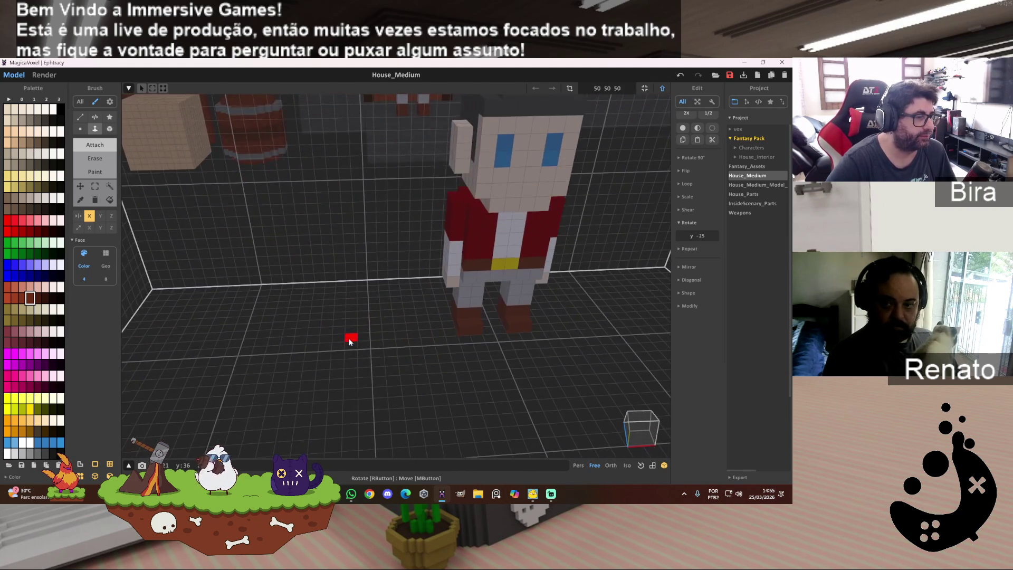
scroll(349, 348, "down", 3)
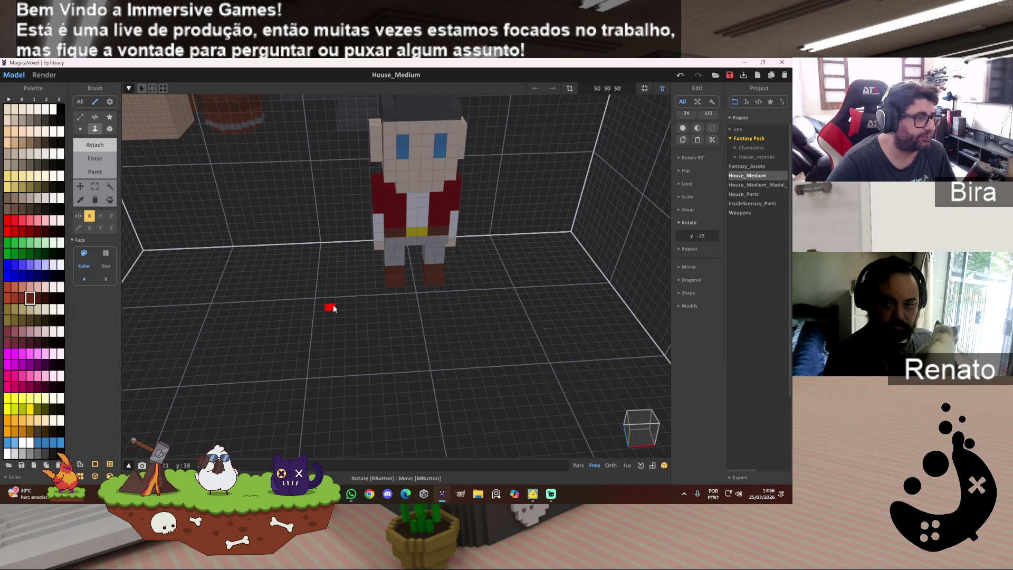
left_click(334, 306)
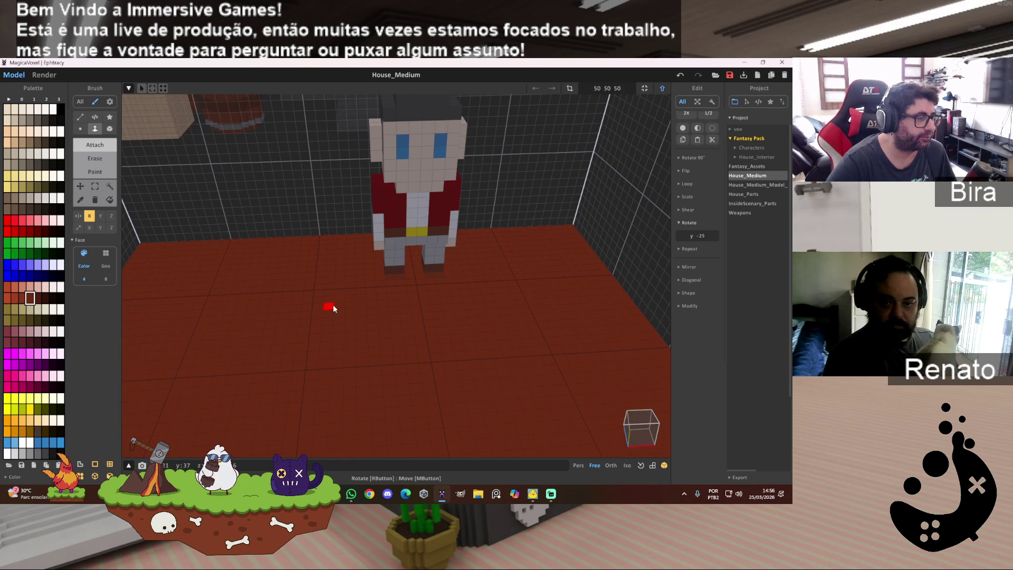
key("ctrl+z")
left_click(110, 128)
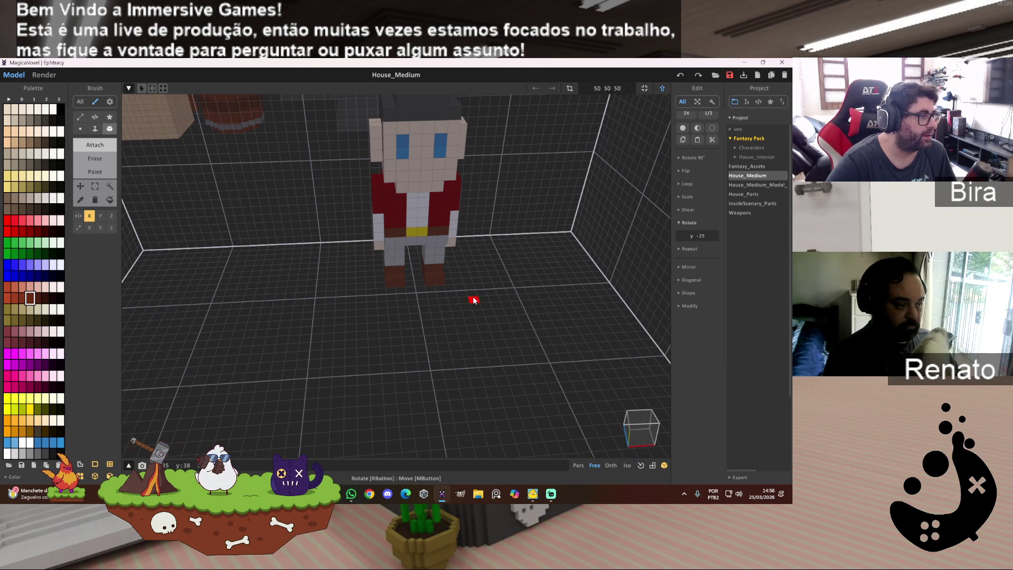
Turn off Mirror X and raise a single dark-red post about eight voxels tall on the left.
left_click(337, 306)
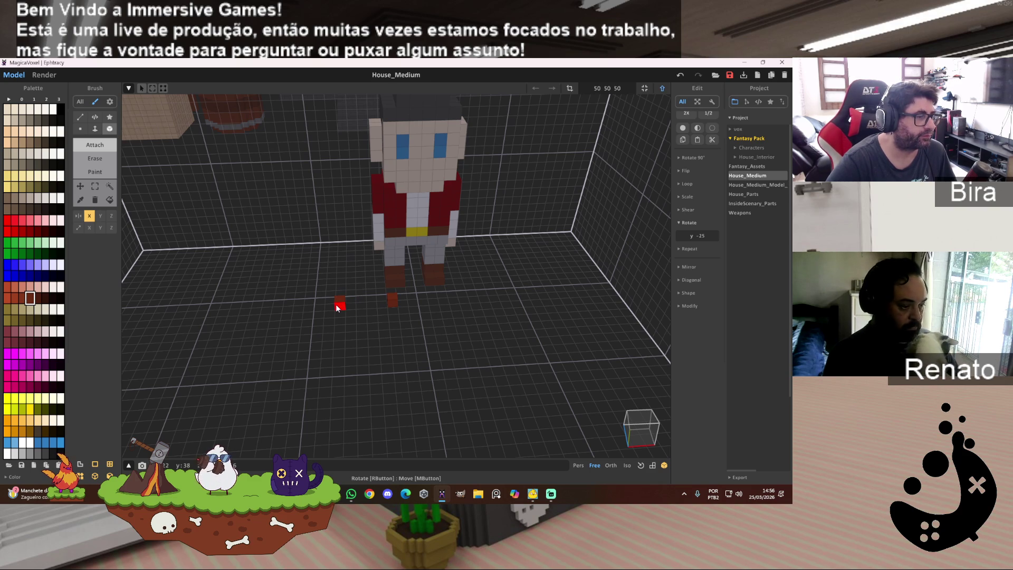
key("ctrl+z")
left_click(89, 219)
left_click(333, 308)
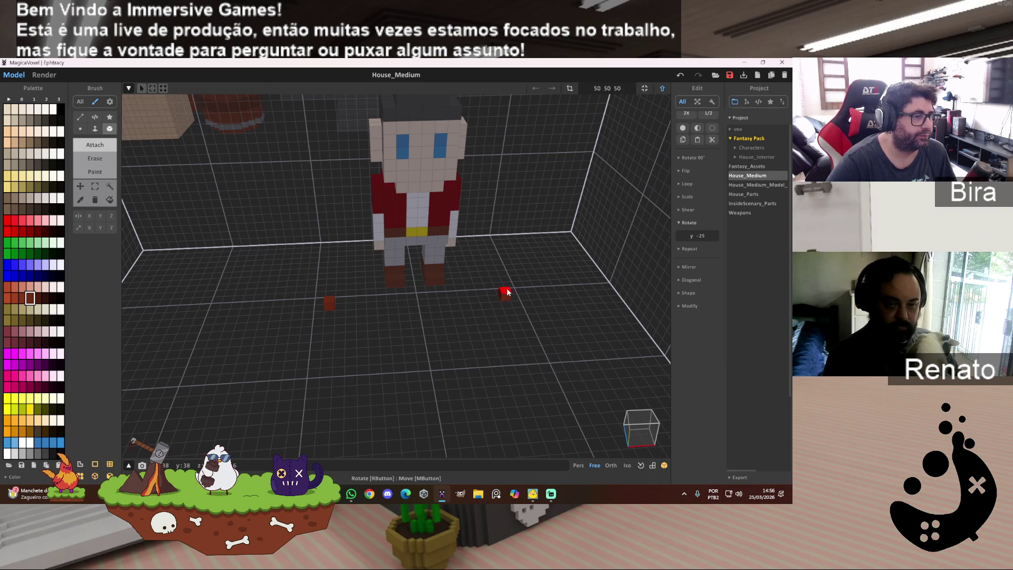
left_click_drag(327, 295, 326, 289)
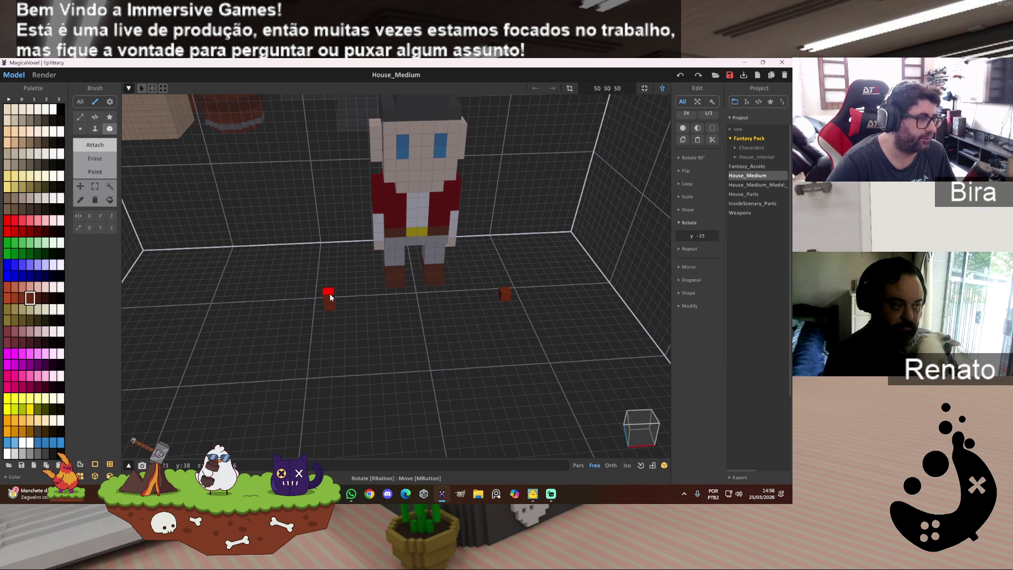
left_click(328, 267)
left_click(324, 256)
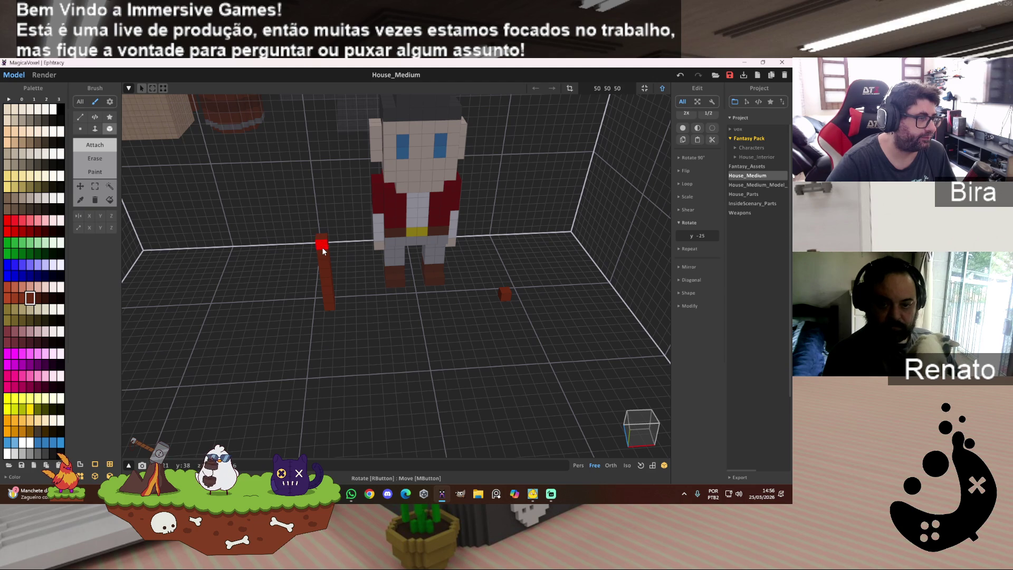
Raise a matching tall post on the right and draw a flat red slab on the floor.
mouse_move(407, 267)
right_mouse_down()
mouse_move(405, 297)
mouse_move(397, 229)
mouse_move(350, 239)
right_mouse_up()
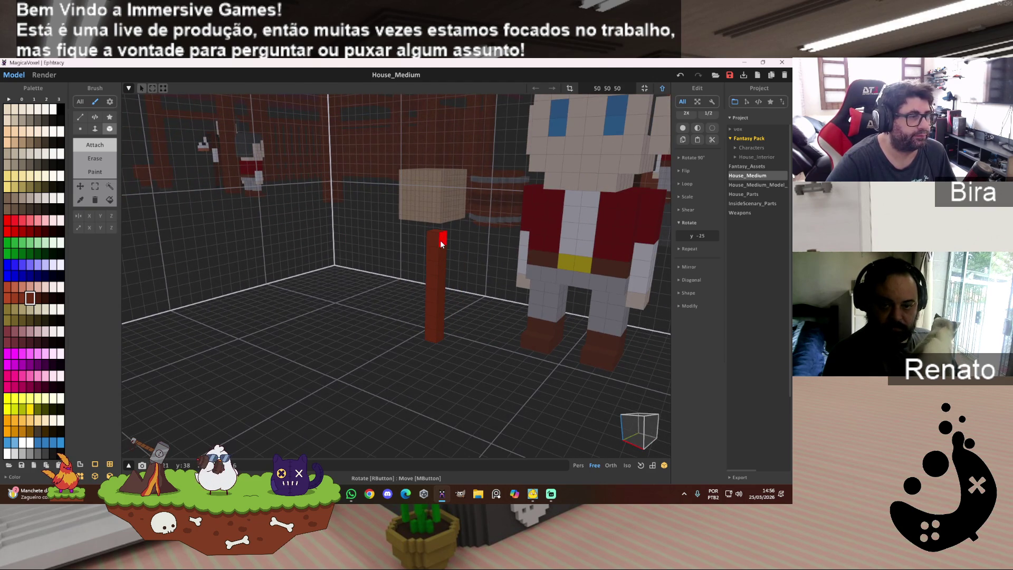
right_click_drag(496, 314, 546, 326)
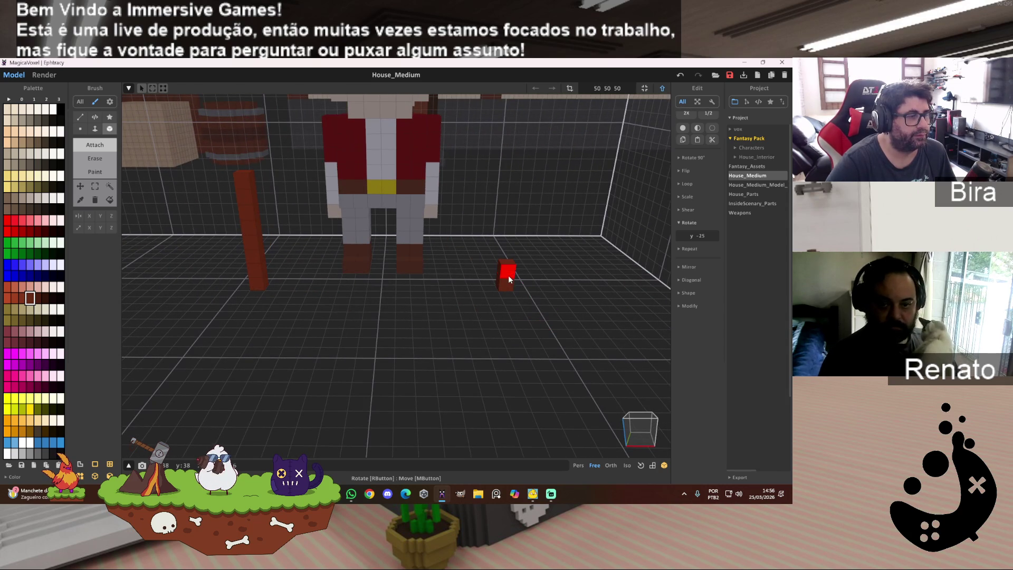
left_click_drag(508, 264, 509, 235)
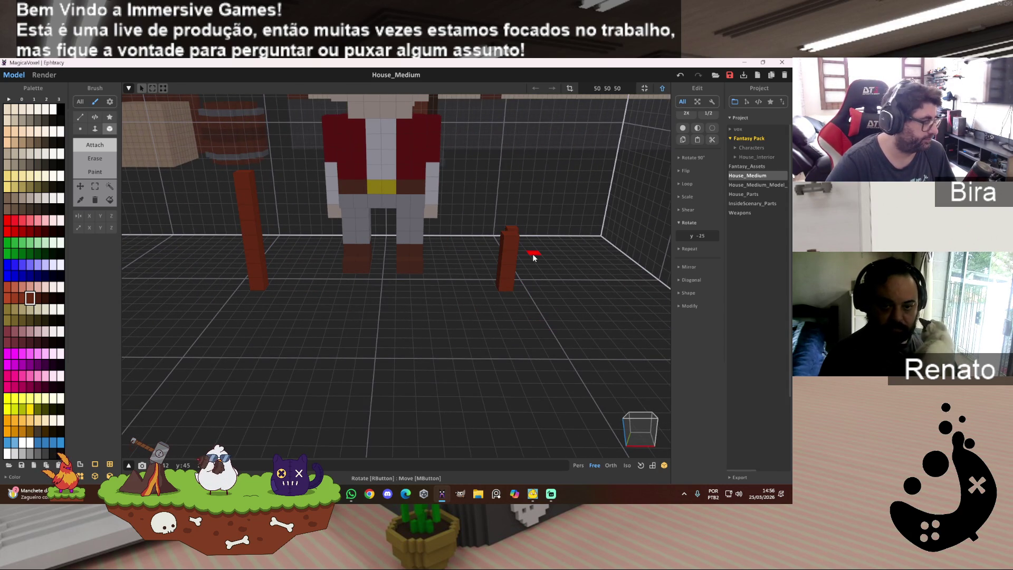
mouse_move(533, 254)
right_mouse_down()
mouse_move(428, 235)
mouse_move(435, 221)
mouse_move(445, 267)
right_mouse_up()
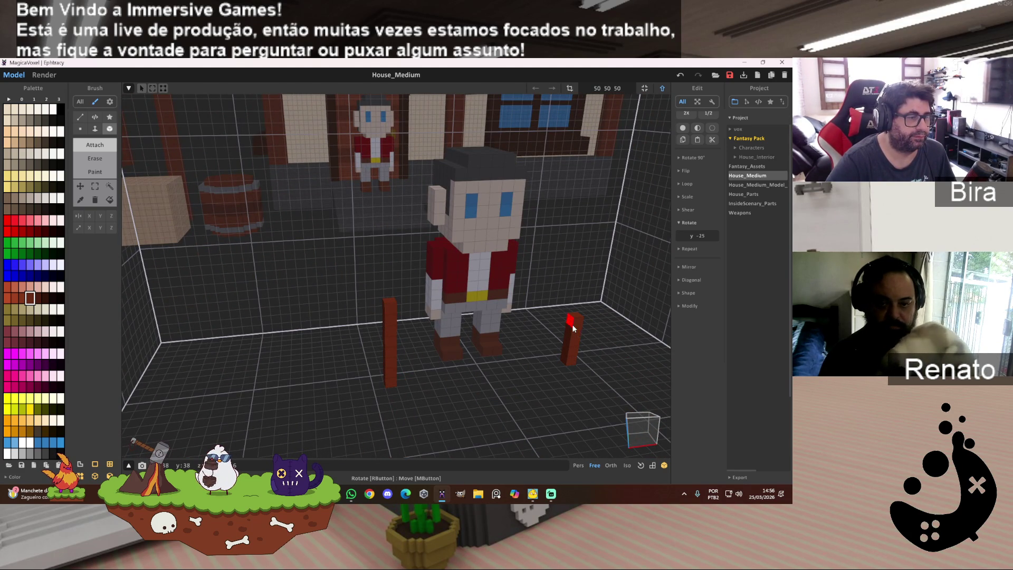
left_click_drag(577, 321, 580, 287)
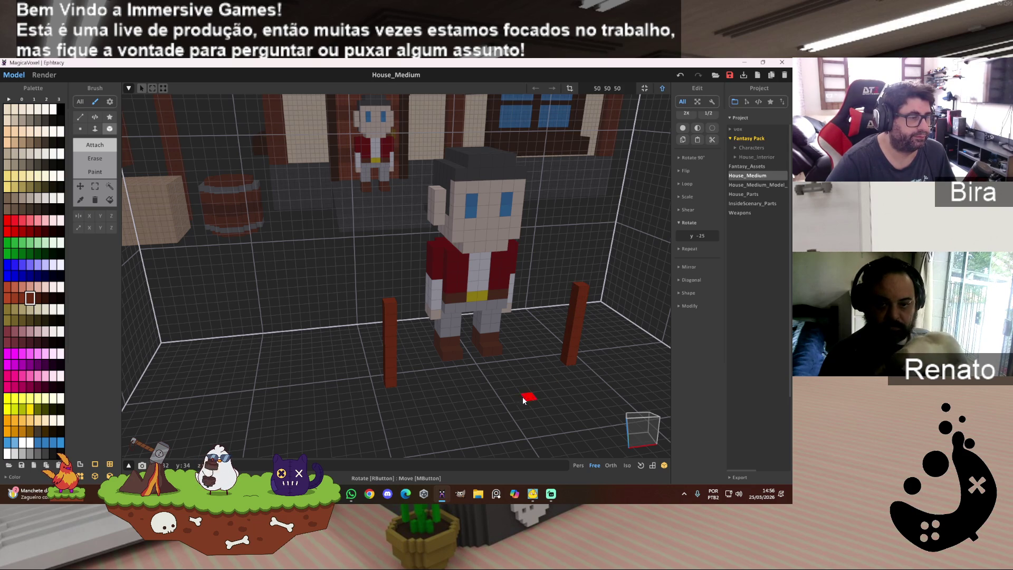
right_click_drag(524, 396, 523, 411)
left_click_drag(407, 363, 652, 406)
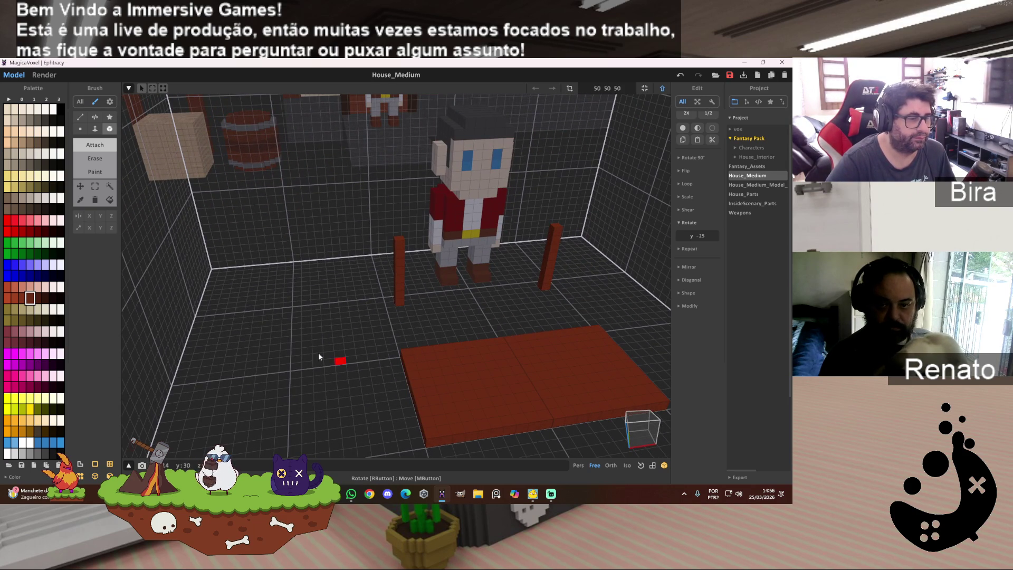
Magic-wand select the brown slab and raise it onto the post tops as a tabletop.
left_click(109, 186)
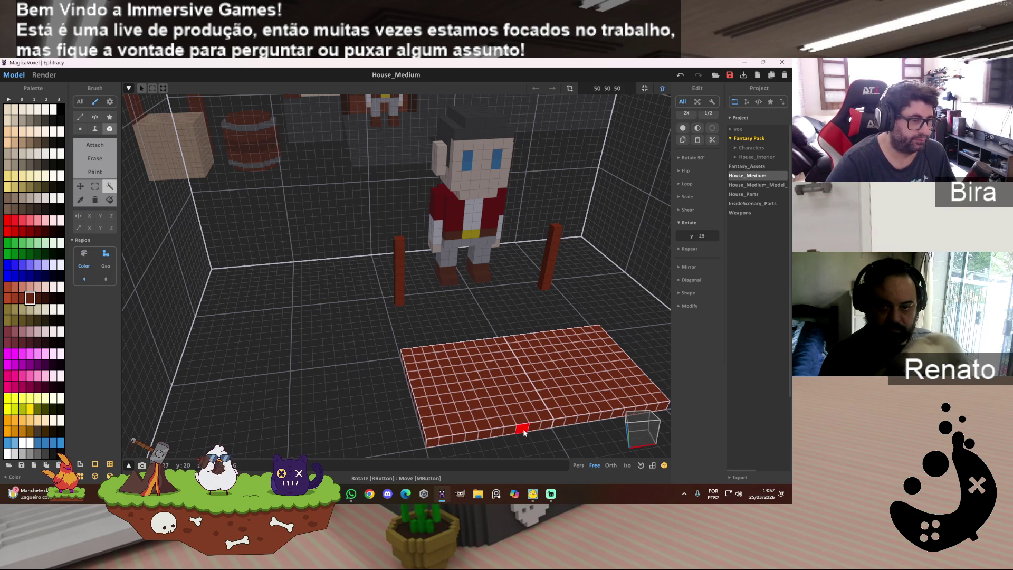
right_click_drag(393, 399, 476, 408)
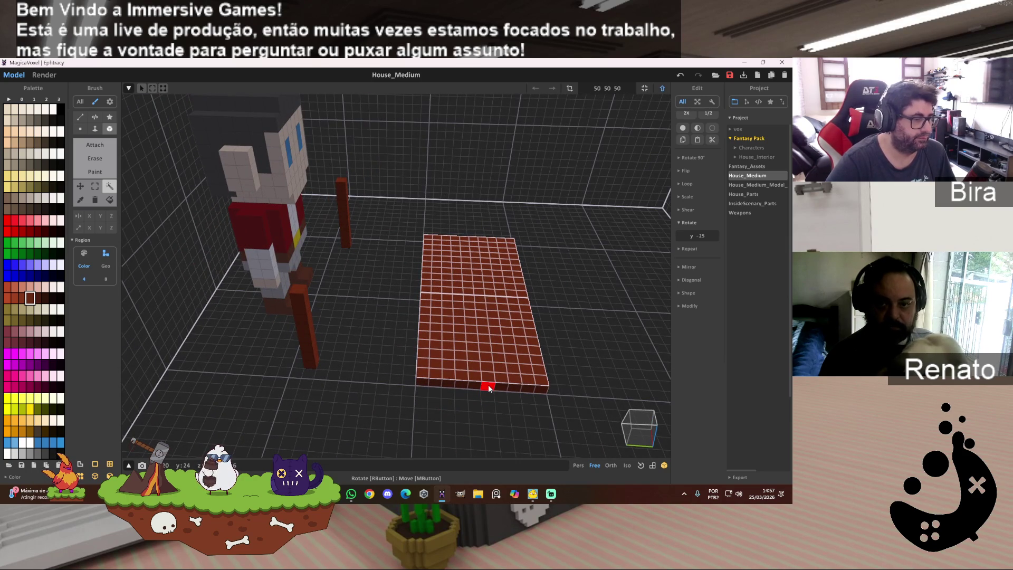
mouse_move(488, 384)
left_mouse_down()
mouse_move(486, 346)
mouse_move(502, 319)
mouse_move(432, 316)
mouse_move(368, 333)
left_mouse_up()
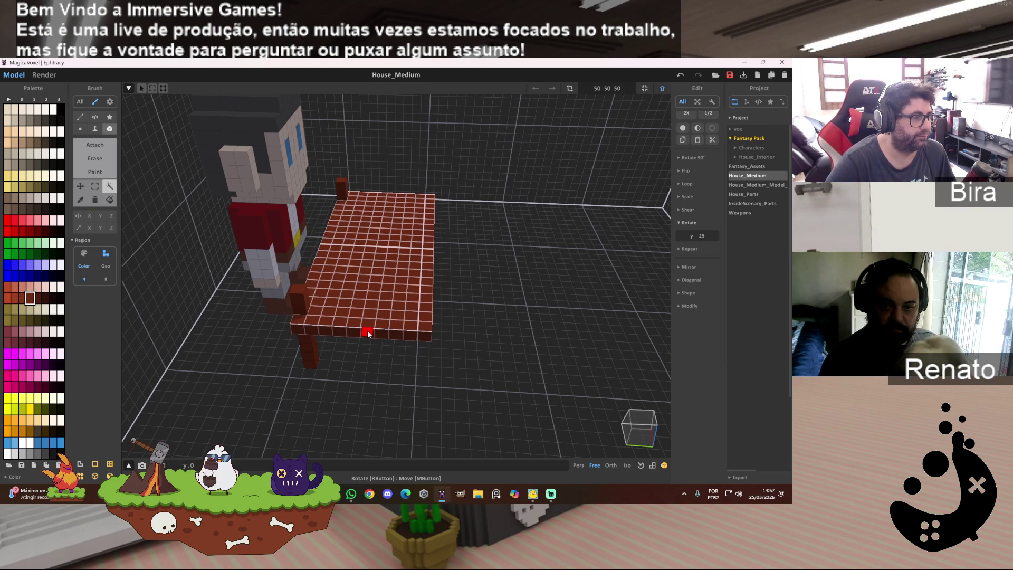
mouse_move(392, 314)
right_mouse_down()
mouse_move(542, 289)
mouse_move(435, 285)
mouse_move(486, 282)
right_mouse_up()
left_click(95, 145)
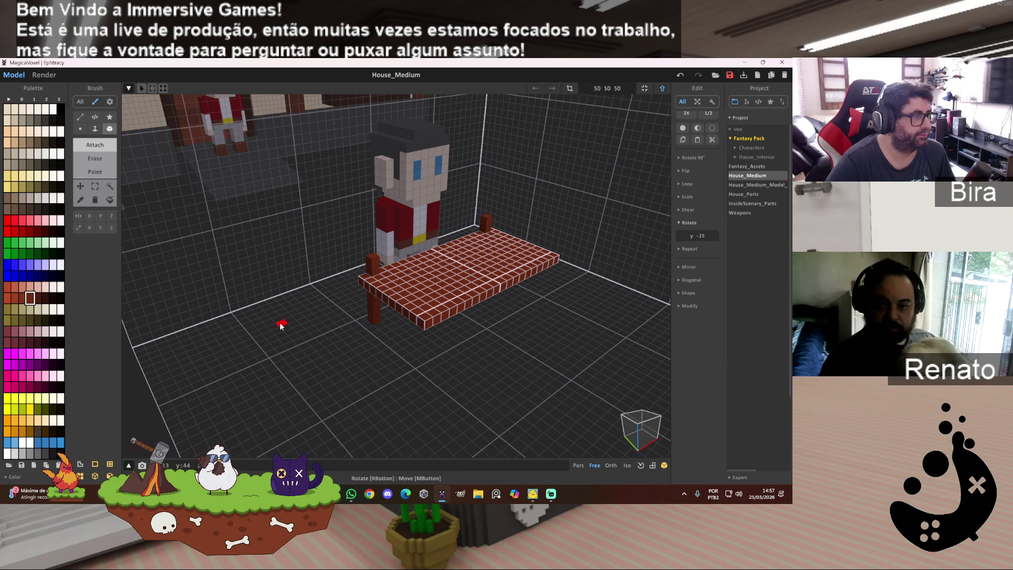
Build raised rim rails along the tabletop's back and left edges.
left_click(95, 187)
scroll(414, 223, "up", 5)
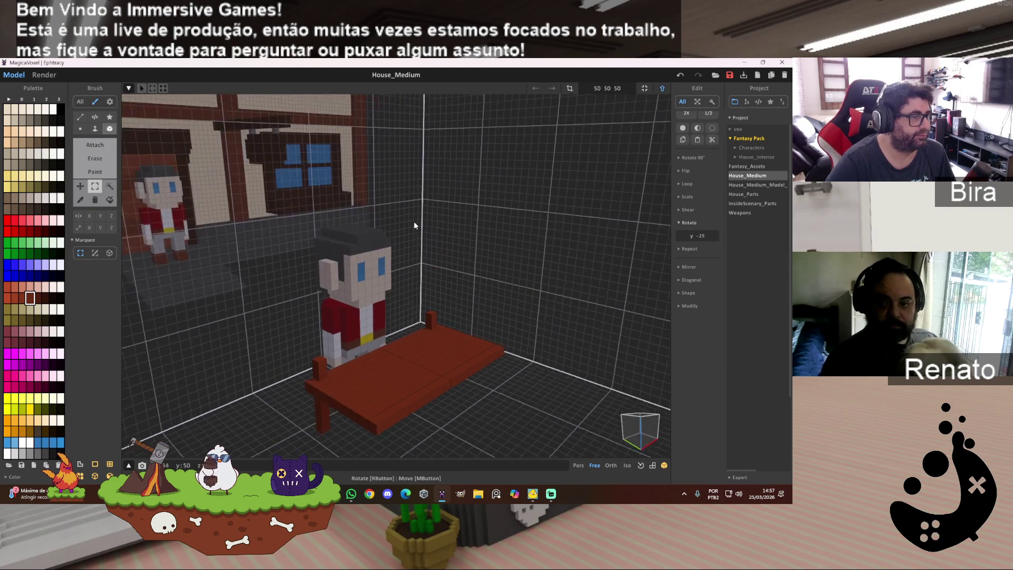
right_click_drag(357, 273, 268, 350)
scroll(265, 350, "up", 5)
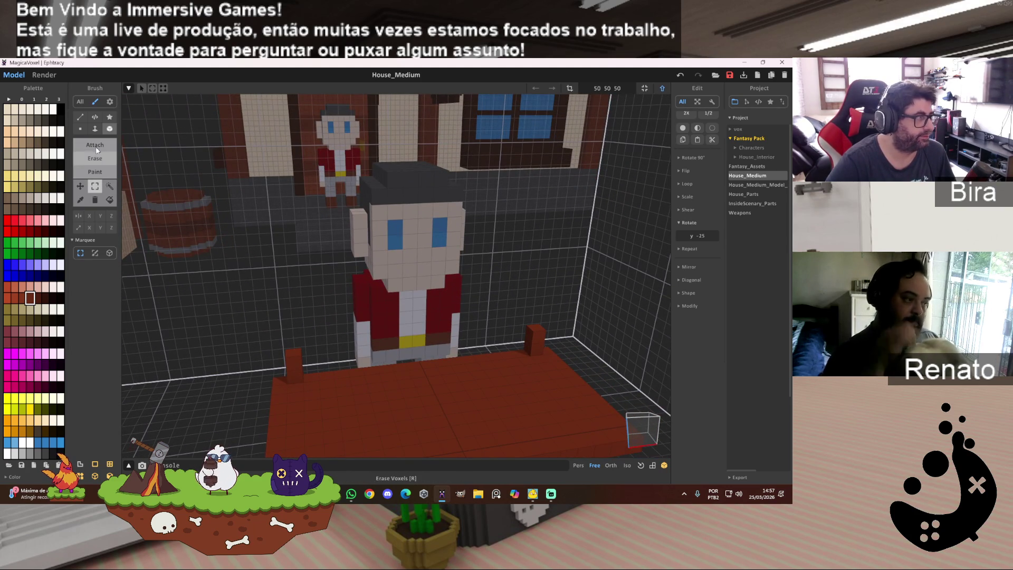
left_click(100, 149)
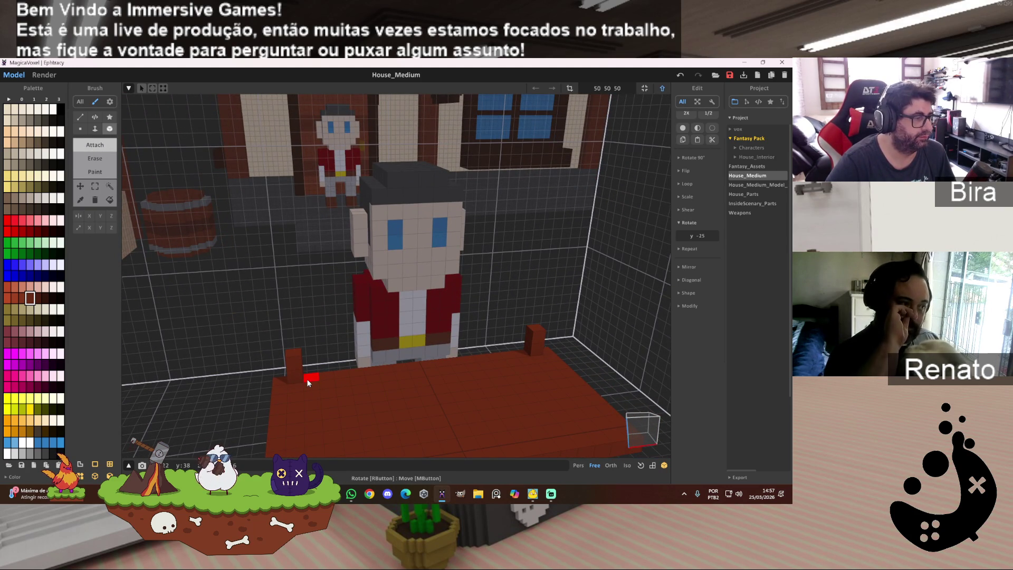
left_click_drag(306, 378, 519, 353)
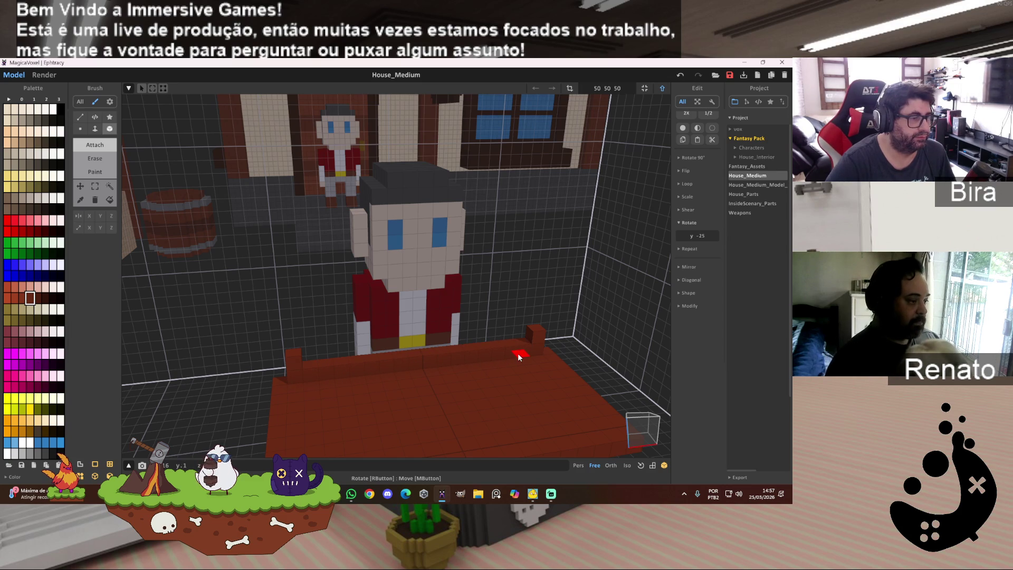
mouse_move(293, 390)
left_mouse_down()
mouse_move(282, 389)
mouse_move(277, 438)
left_mouse_up()
scroll(329, 396, "down", 3)
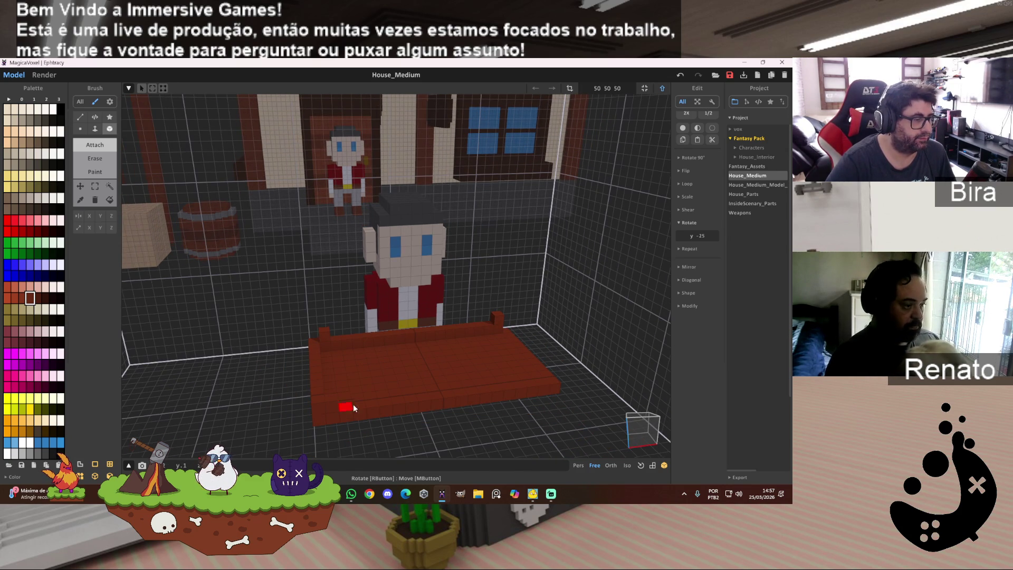
Add the remaining rim edge across the tabletop from the opposite side.
mouse_move(524, 394)
right_mouse_down()
mouse_move(406, 408)
mouse_move(326, 393)
right_mouse_up()
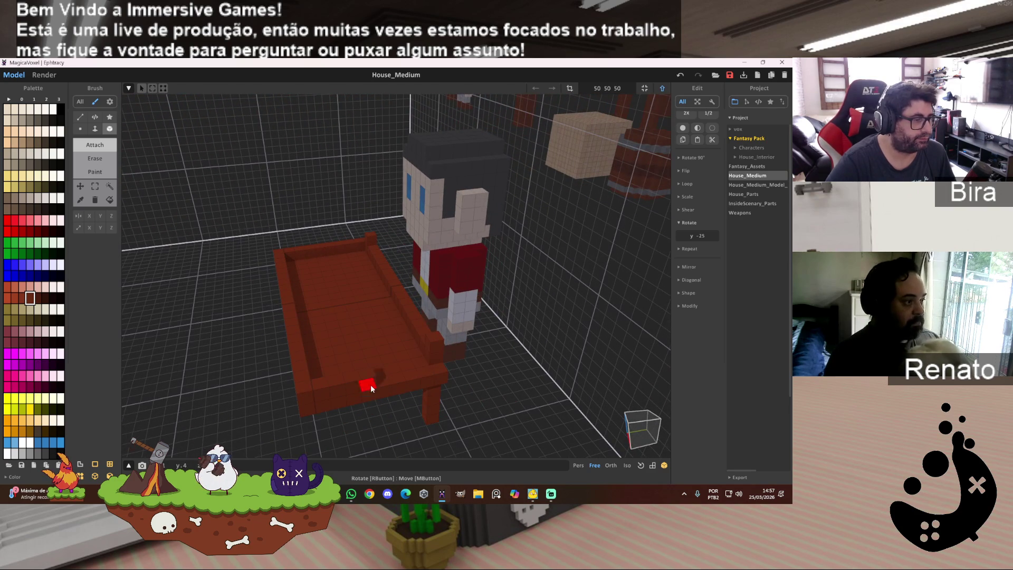
mouse_move(335, 342)
right_mouse_down()
mouse_move(384, 355)
mouse_move(448, 342)
right_mouse_up()
scroll(448, 342, "down", 3)
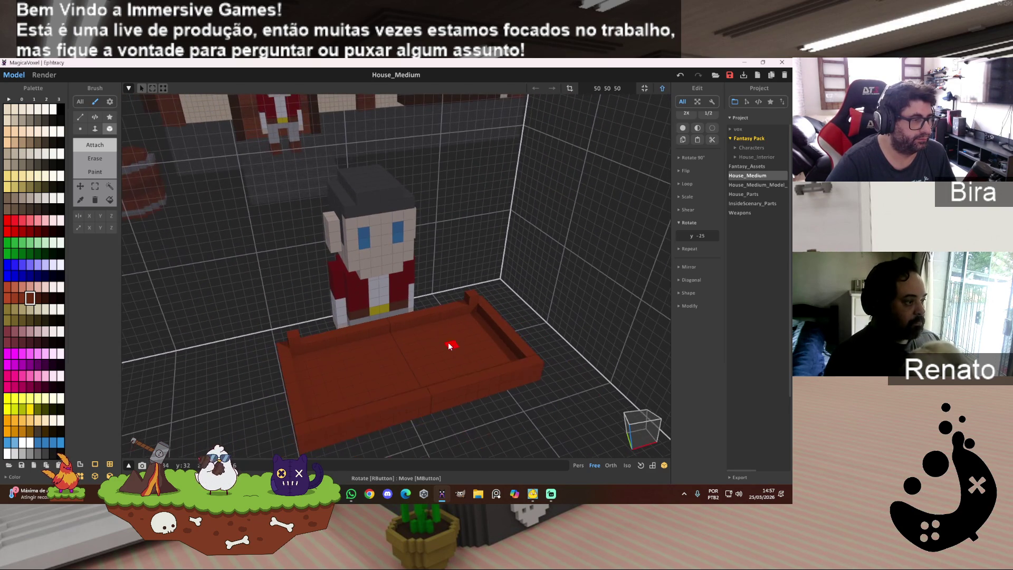
left_click_drag(470, 299, 292, 341)
mouse_move(396, 372)
right_mouse_down()
mouse_move(436, 375)
mouse_move(413, 423)
mouse_move(372, 363)
mouse_move(401, 359)
mouse_move(428, 372)
mouse_move(430, 353)
mouse_move(443, 355)
right_mouse_up()
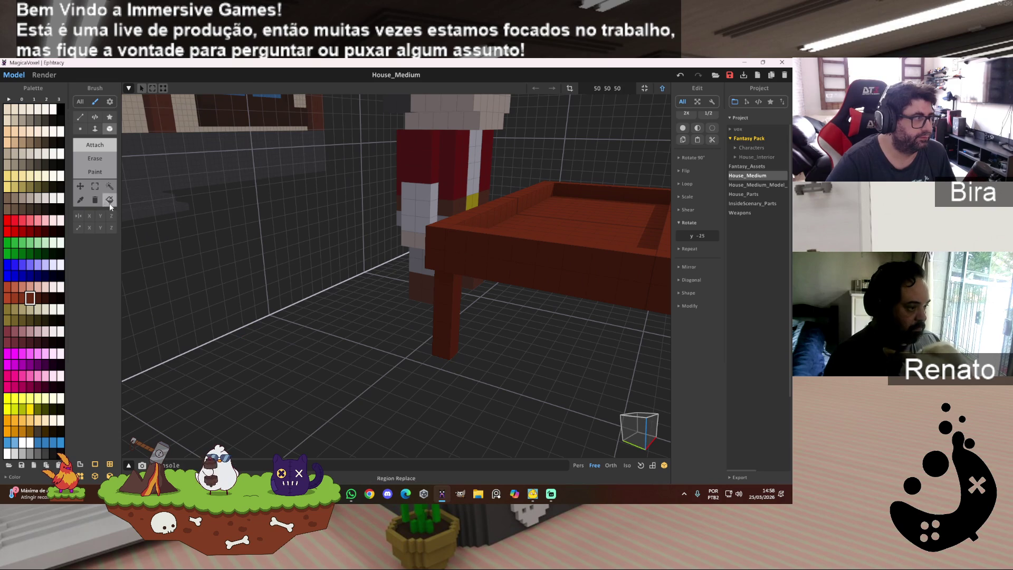
Box-select a table leg and copy it under the tabletop's front-right corner.
left_click(96, 187)
left_click(109, 253)
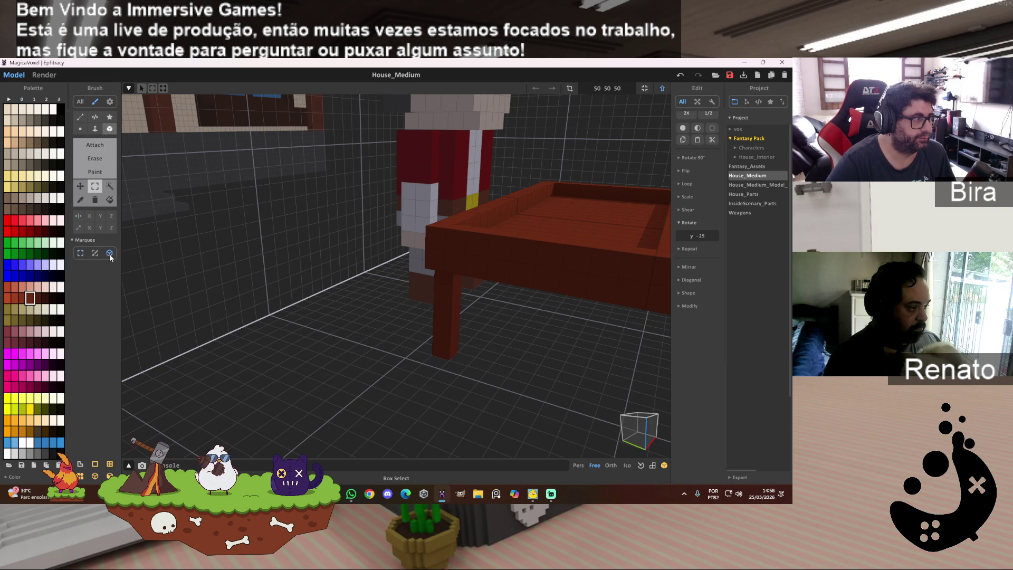
left_click_drag(443, 274, 447, 348)
left_click(462, 335)
mouse_move(461, 334)
right_mouse_down()
mouse_move(510, 376)
mouse_move(561, 373)
mouse_move(534, 369)
mouse_move(513, 383)
right_mouse_up()
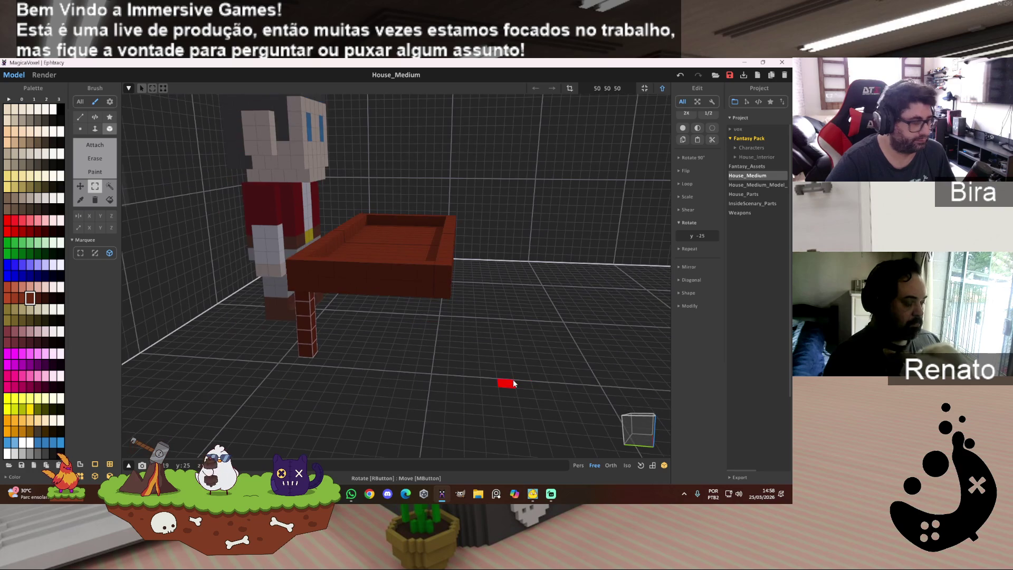
left_click_drag(310, 331, 428, 346)
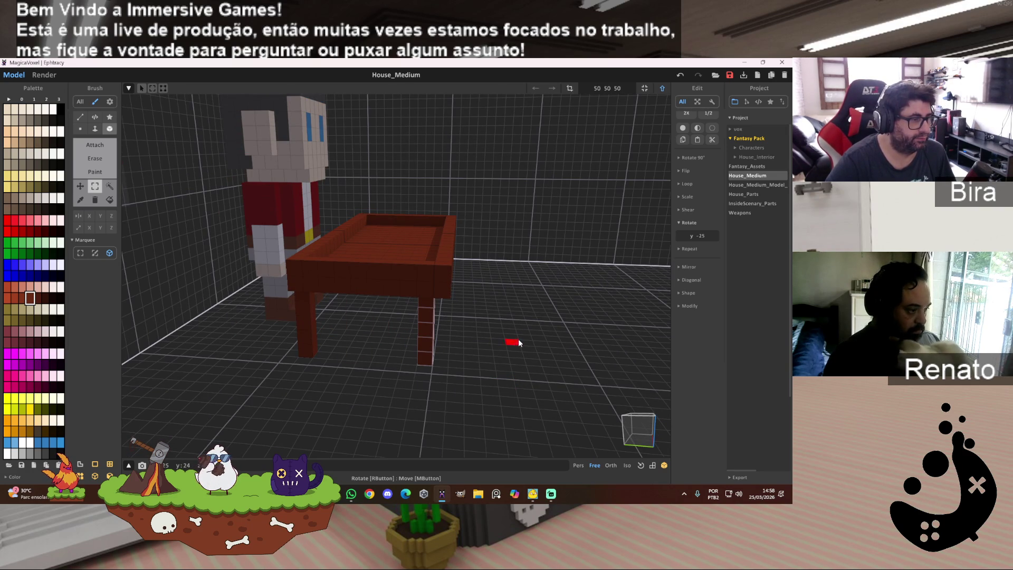
mouse_move(516, 336)
right_mouse_down()
mouse_move(417, 328)
mouse_move(413, 341)
right_mouse_up()
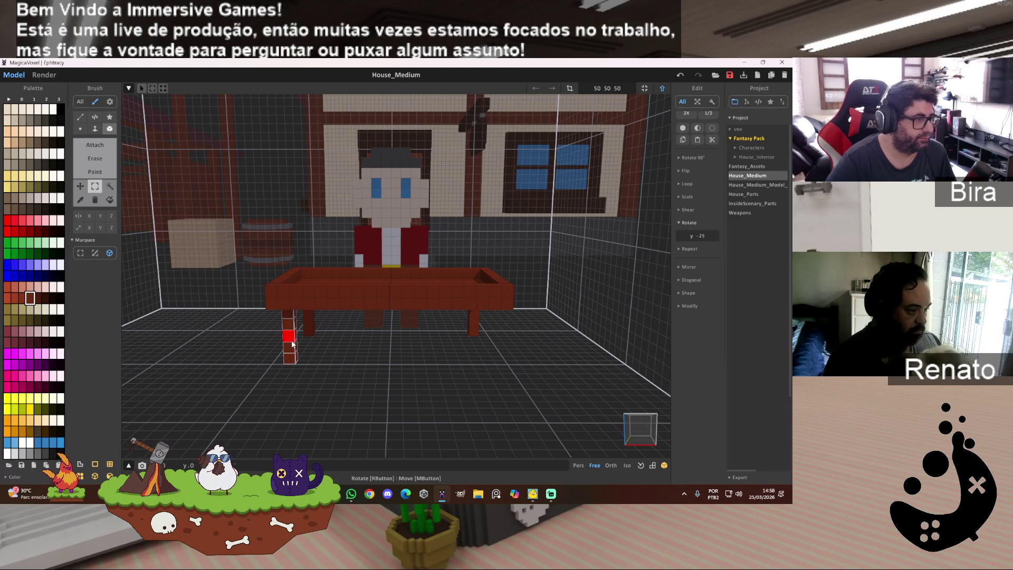
mouse_move(491, 348)
right_mouse_down()
mouse_move(521, 344)
mouse_move(526, 355)
mouse_move(536, 274)
mouse_move(553, 349)
mouse_move(577, 383)
right_mouse_up()
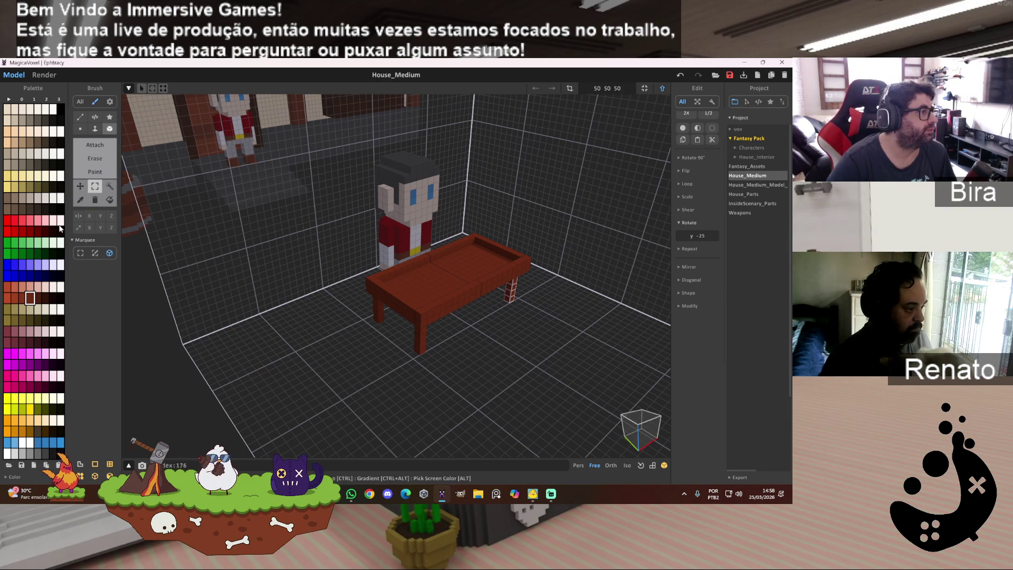
left_click(111, 130)
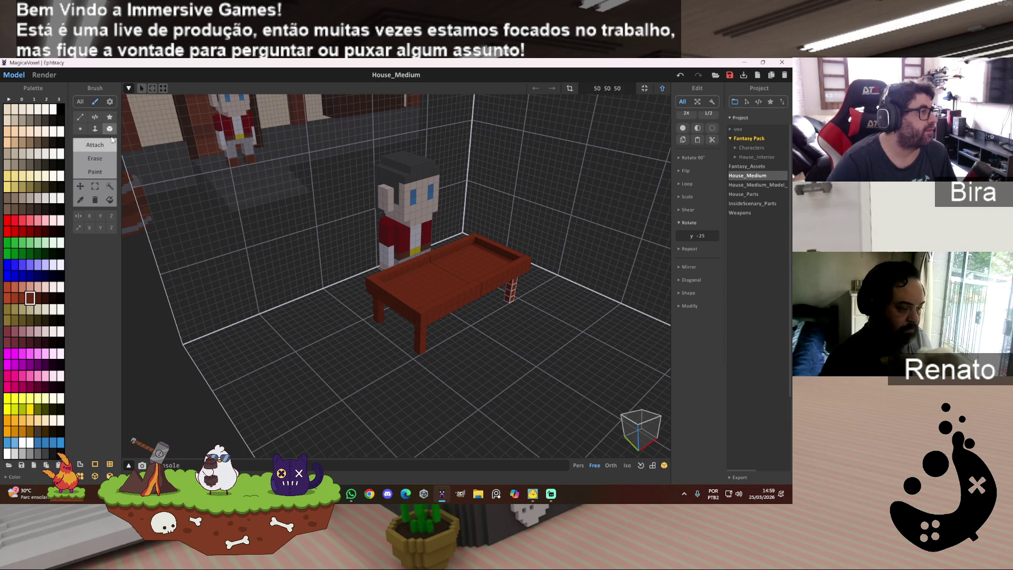
Place small dark-red blocks on the floor beside the table legs.
scroll(335, 324, "up", 5)
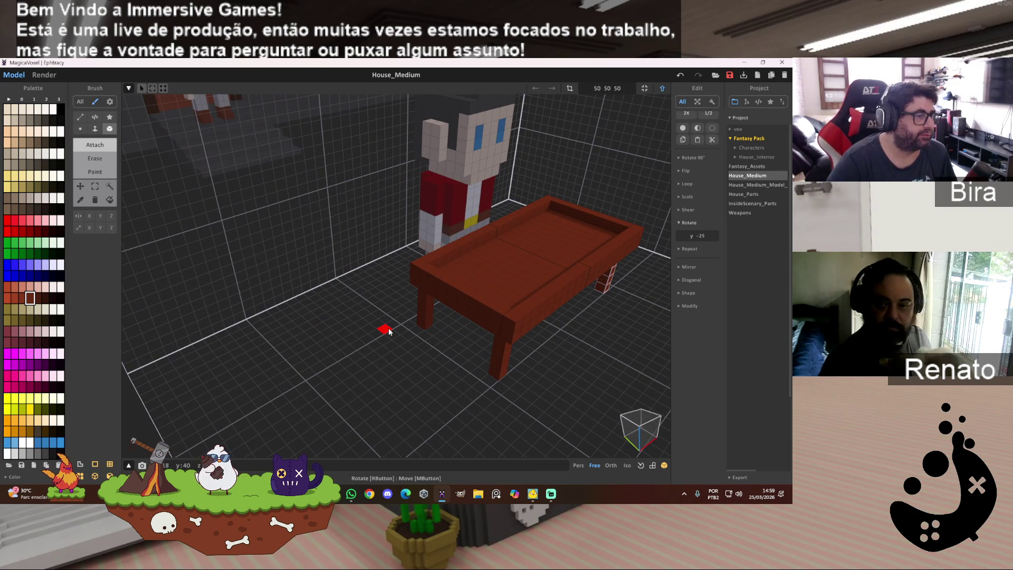
scroll(407, 339, "down", 3)
right_click_drag(407, 339, 493, 346)
scroll(336, 372, "up", 5)
left_click(406, 356)
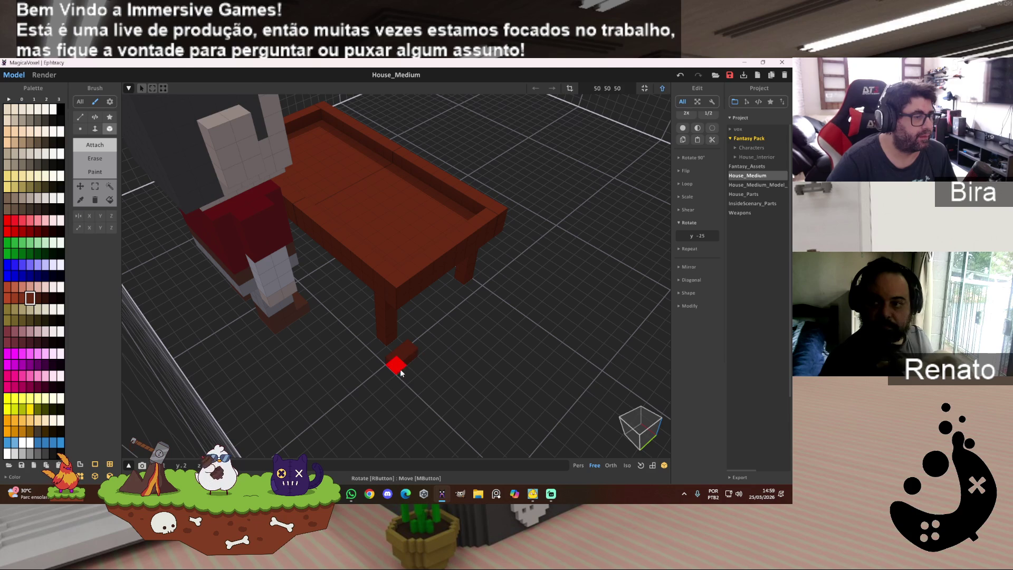
mouse_move(462, 359)
right_mouse_down()
mouse_move(574, 347)
mouse_move(611, 355)
right_mouse_up()
scroll(625, 362, "down", 3)
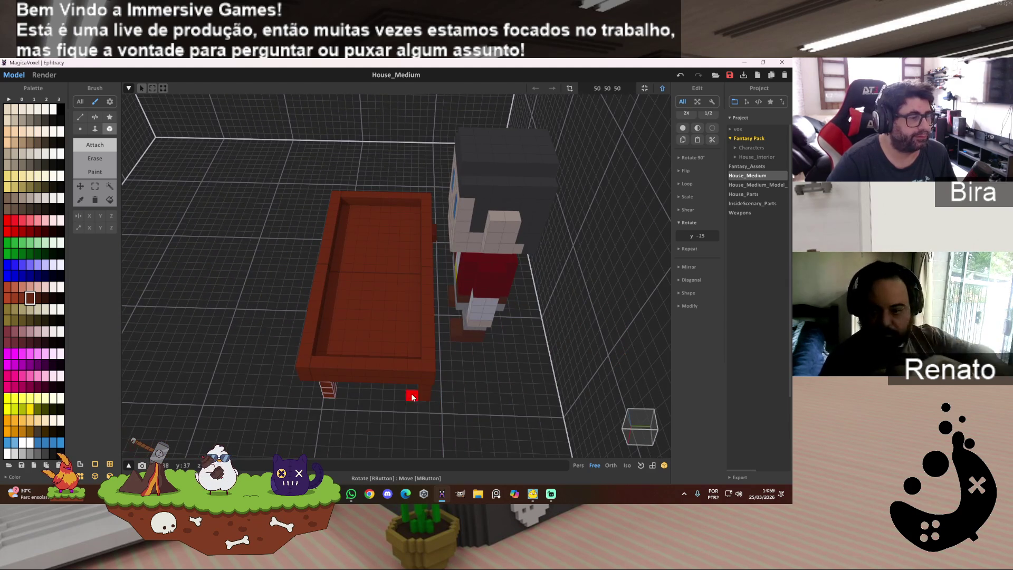
mouse_move(436, 412)
right_mouse_down()
mouse_move(470, 408)
mouse_move(462, 397)
mouse_move(376, 397)
right_mouse_up()
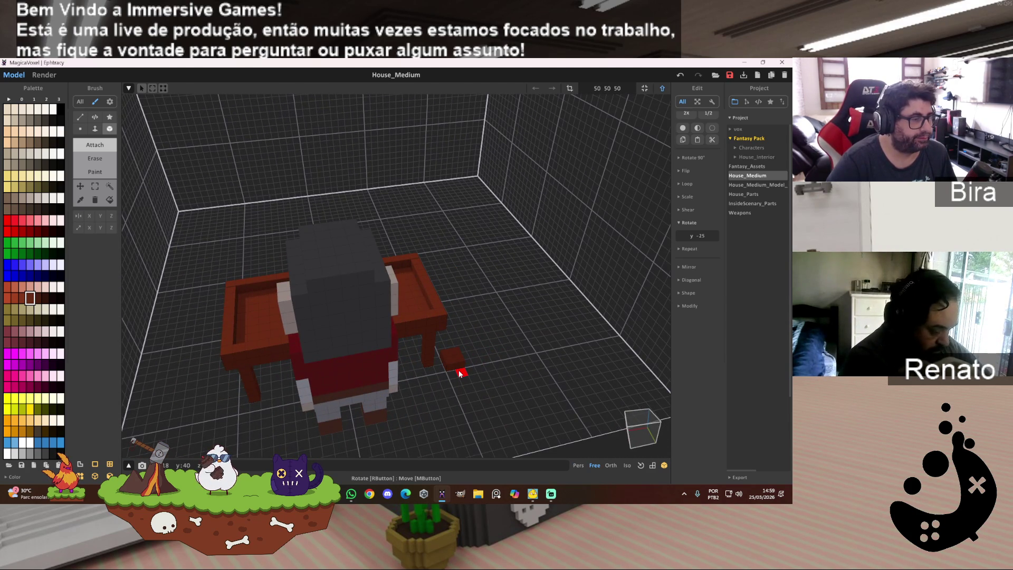
key("ctrl+z")
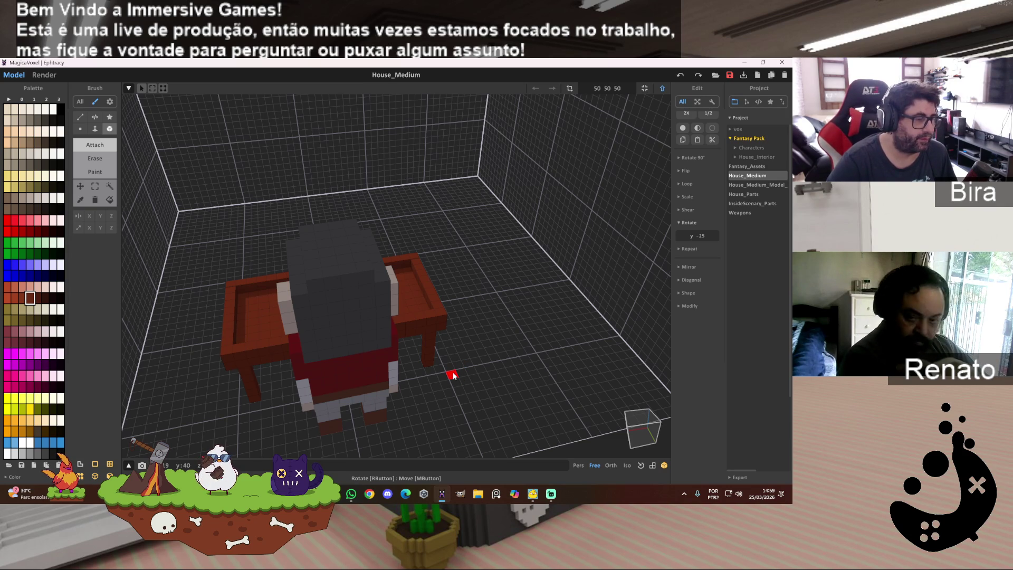
left_click(453, 376)
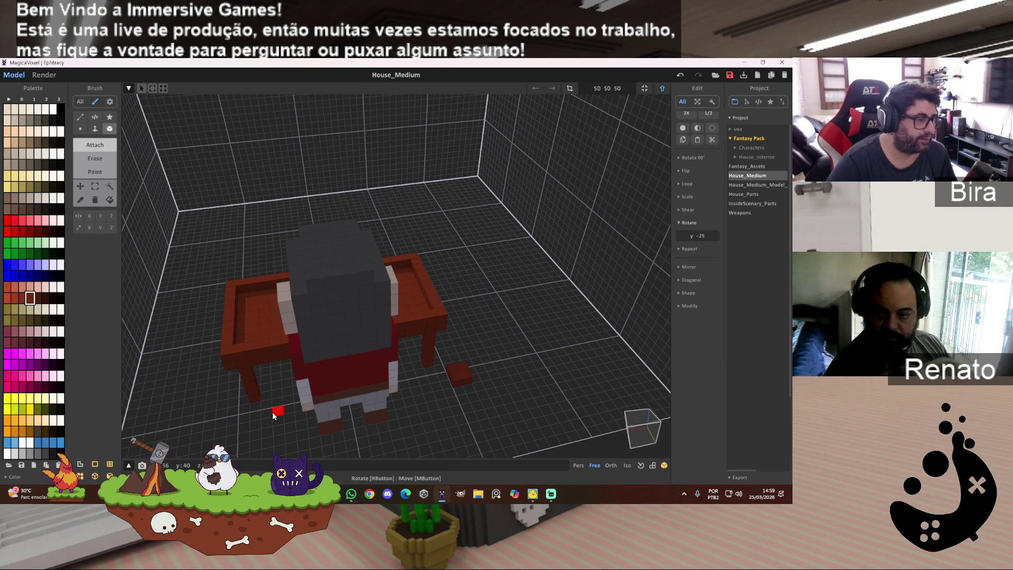
left_click(223, 419)
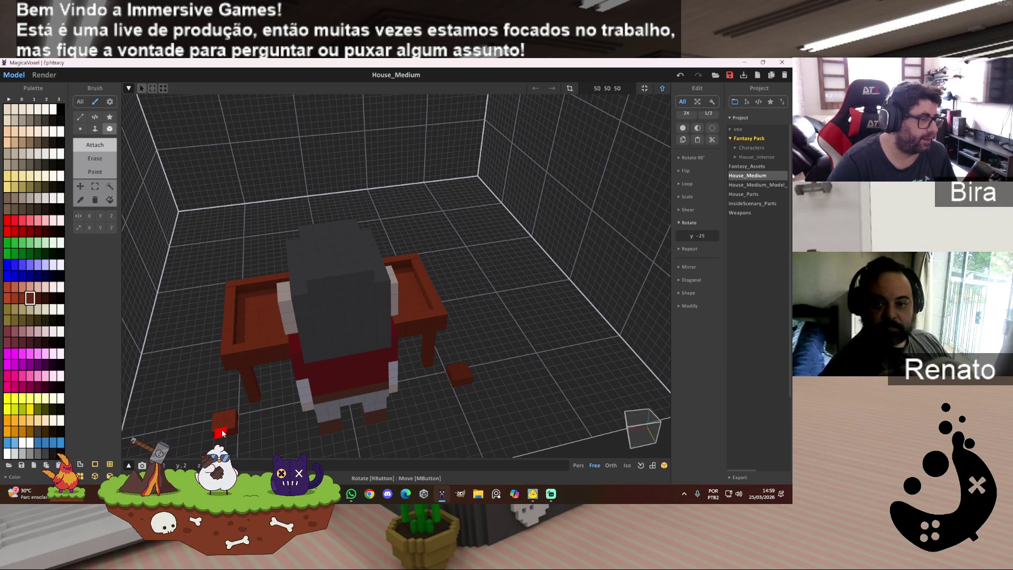
right_click_drag(293, 410, 509, 414)
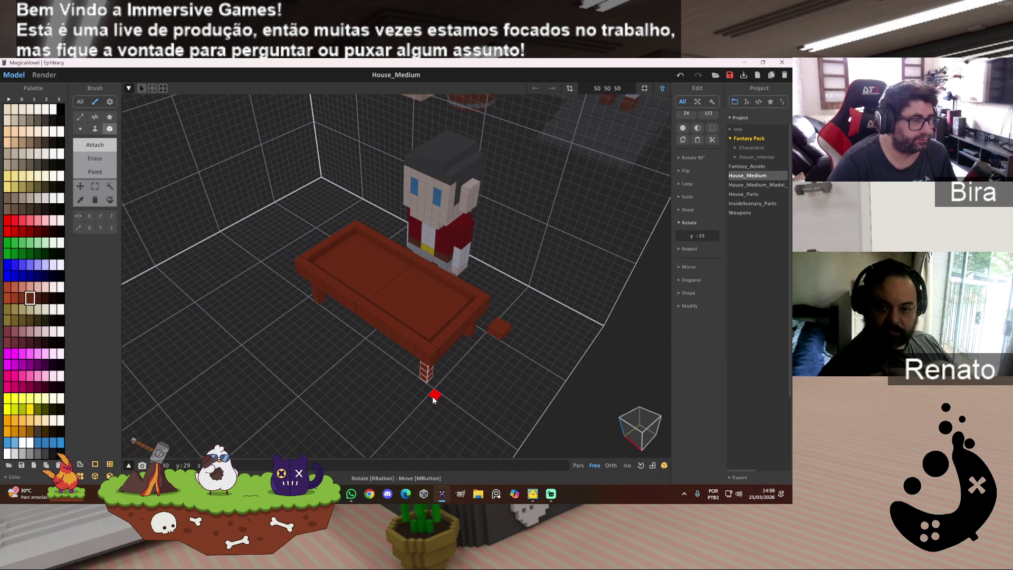
mouse_move(436, 405)
right_mouse_down()
mouse_move(394, 395)
mouse_move(473, 395)
right_mouse_up()
left_click(457, 370)
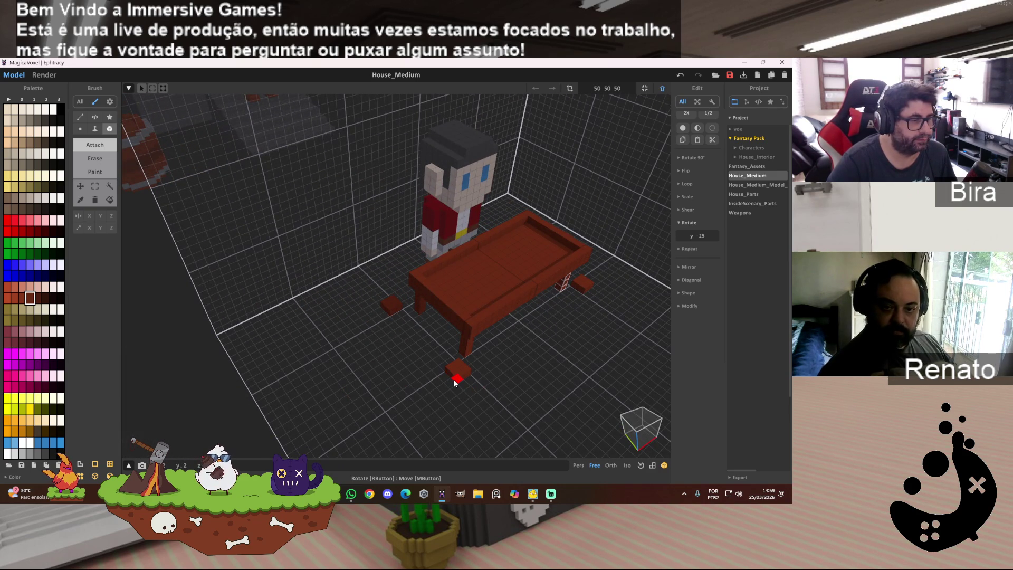
Extrude a floor block upward into a tall dark-red post.
left_click(95, 128)
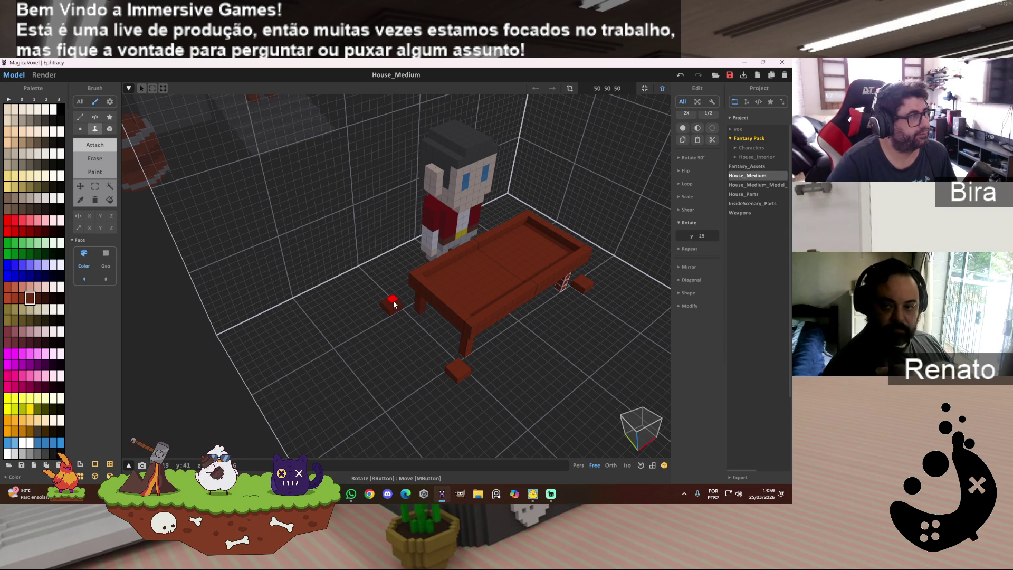
left_click_drag(393, 303, 398, 190)
scroll(517, 353, "up", 3)
scroll(517, 353, "down", 5)
mouse_move(493, 249)
right_mouse_down()
mouse_move(475, 283)
mouse_move(411, 308)
right_mouse_up()
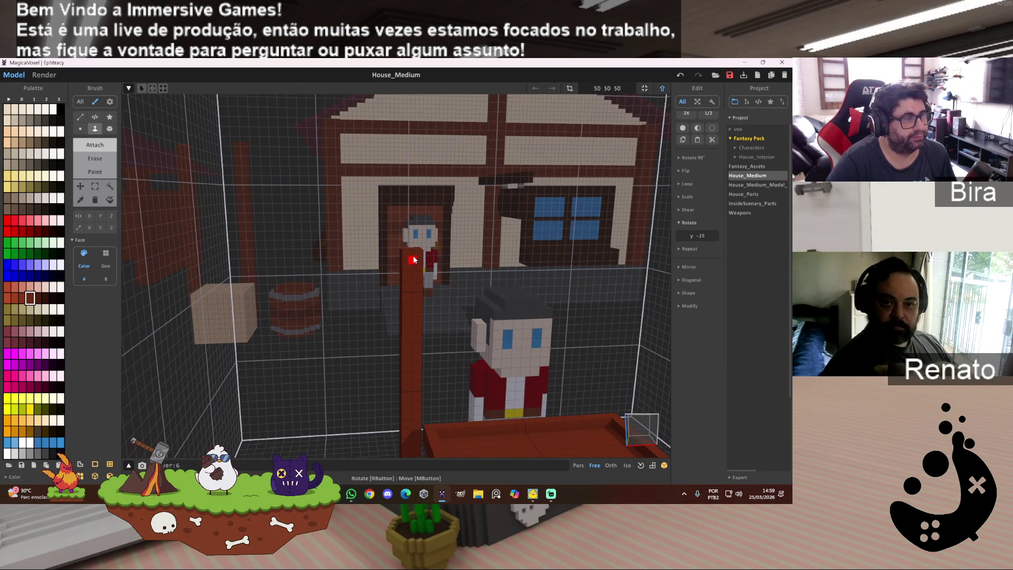
mouse_move(415, 259)
left_mouse_down()
mouse_move(414, 228)
mouse_move(414, 259)
left_mouse_up()
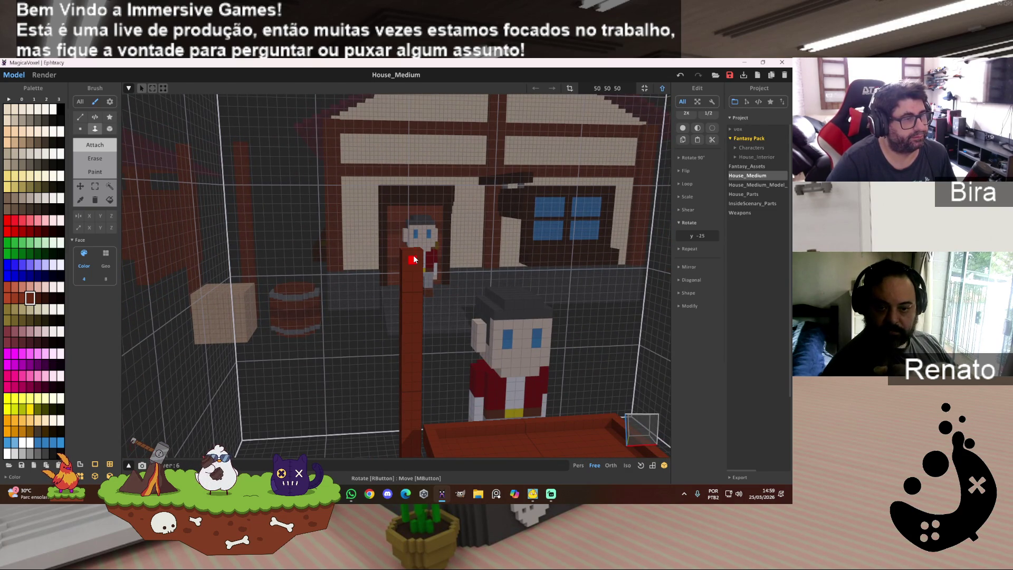
right_click_drag(413, 243, 448, 325)
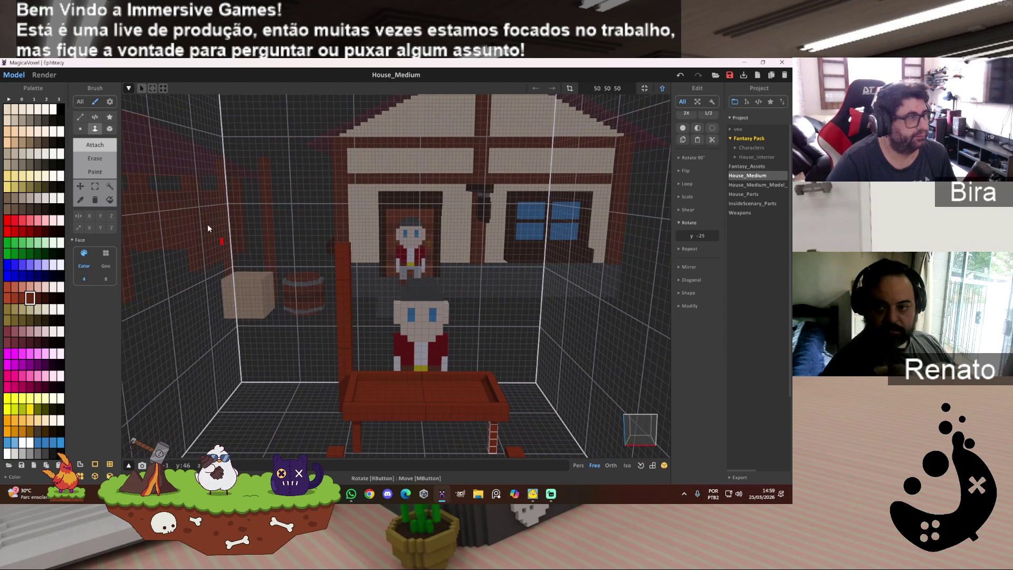
Magic-wand select the two posts and move them to the counter's front corners.
left_click(109, 186)
left_click(342, 304)
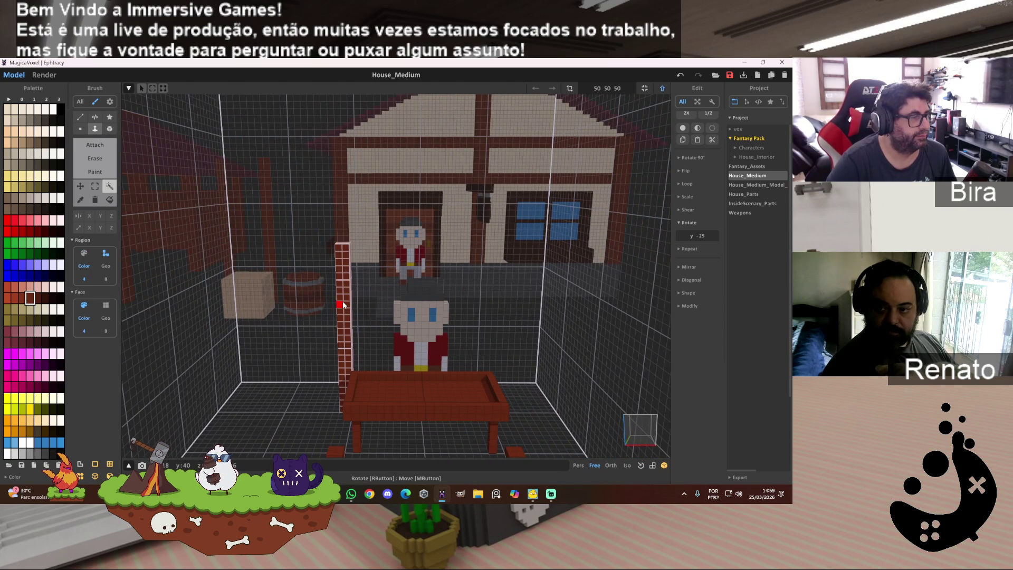
left_click_drag(343, 303, 495, 318)
right_click_drag(543, 328, 400, 339)
left_click_drag(391, 336, 398, 337)
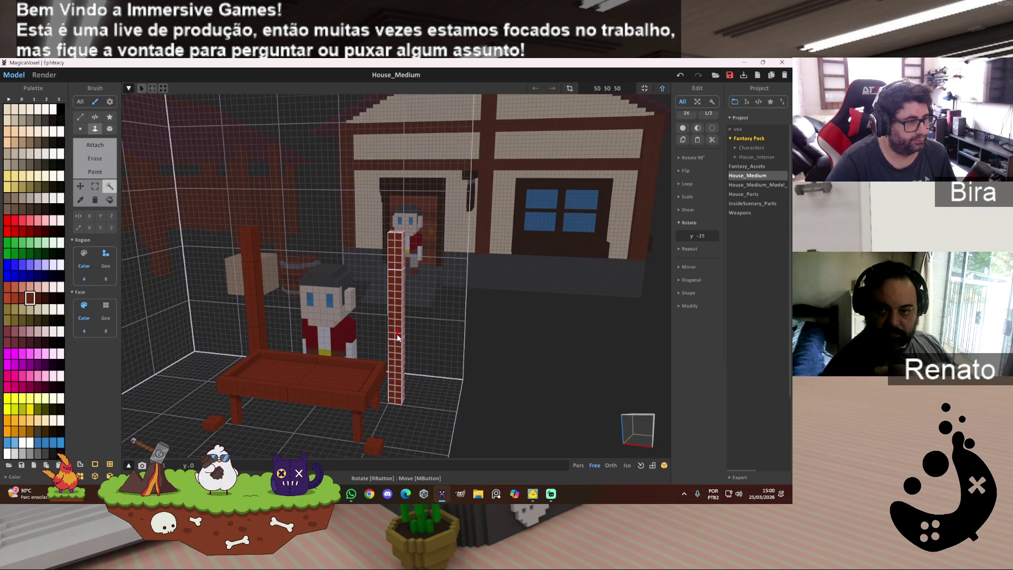
left_click(253, 299)
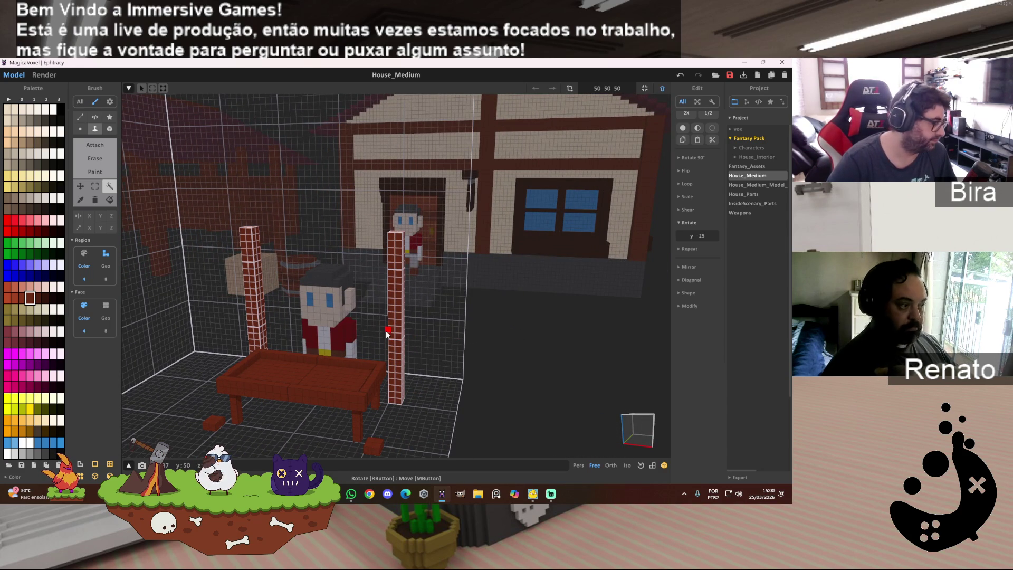
mouse_move(461, 349)
right_mouse_down()
mouse_move(480, 350)
mouse_move(438, 363)
mouse_move(439, 344)
right_mouse_up()
left_click_drag(449, 330, 344, 347)
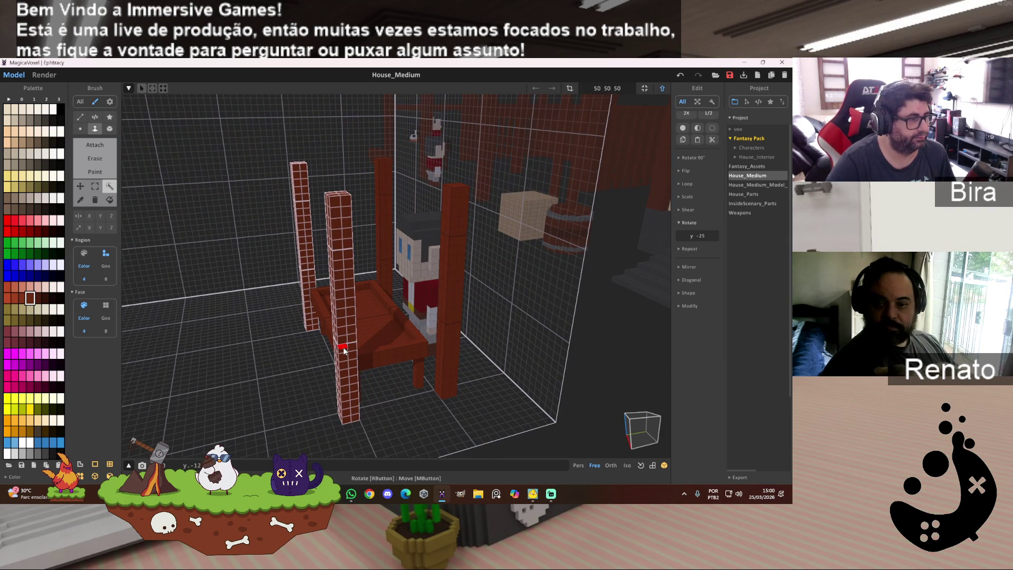
scroll(349, 351, "up", 5)
mouse_move(410, 369)
right_mouse_down()
mouse_move(459, 373)
mouse_move(358, 383)
right_mouse_up()
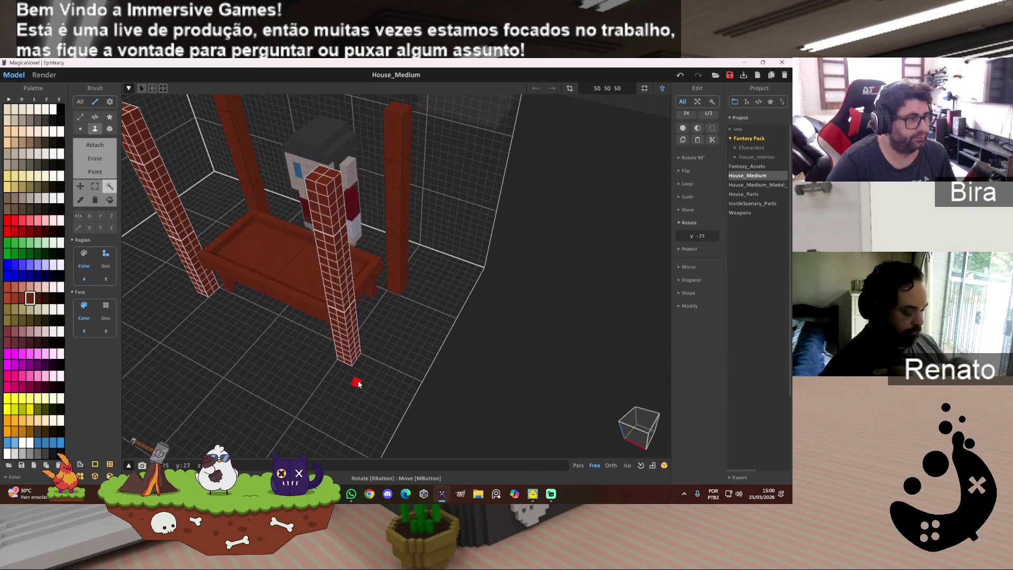
mouse_move(534, 360)
right_mouse_down()
mouse_move(351, 401)
mouse_move(375, 323)
mouse_move(400, 335)
mouse_move(487, 337)
mouse_move(424, 341)
right_mouse_up()
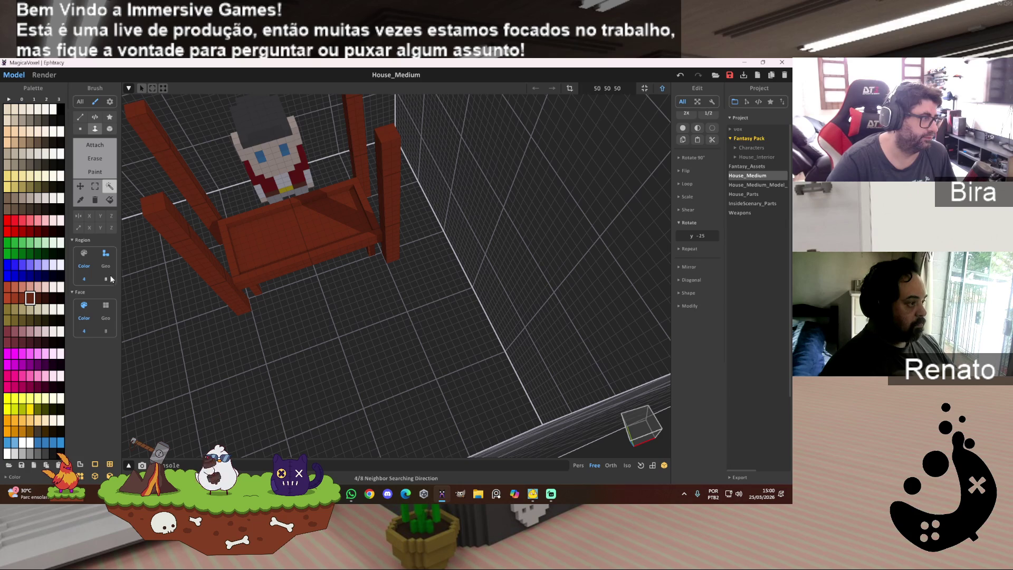
Marquee-select the brick column, lengthen it and move it beside the counter post.
left_click(96, 198)
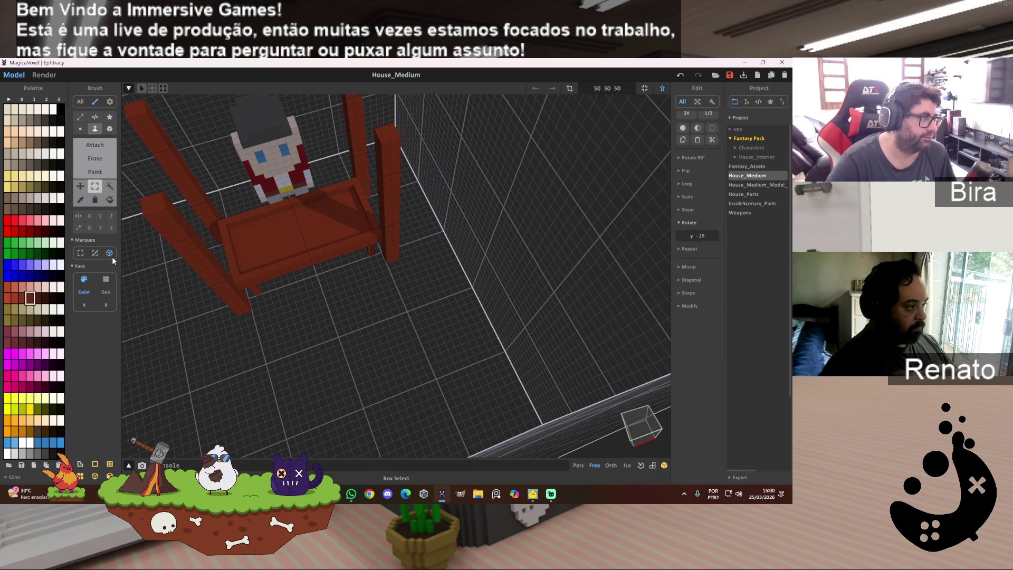
mouse_move(142, 206)
left_mouse_down()
mouse_move(232, 316)
mouse_move(247, 313)
mouse_move(252, 294)
left_mouse_up()
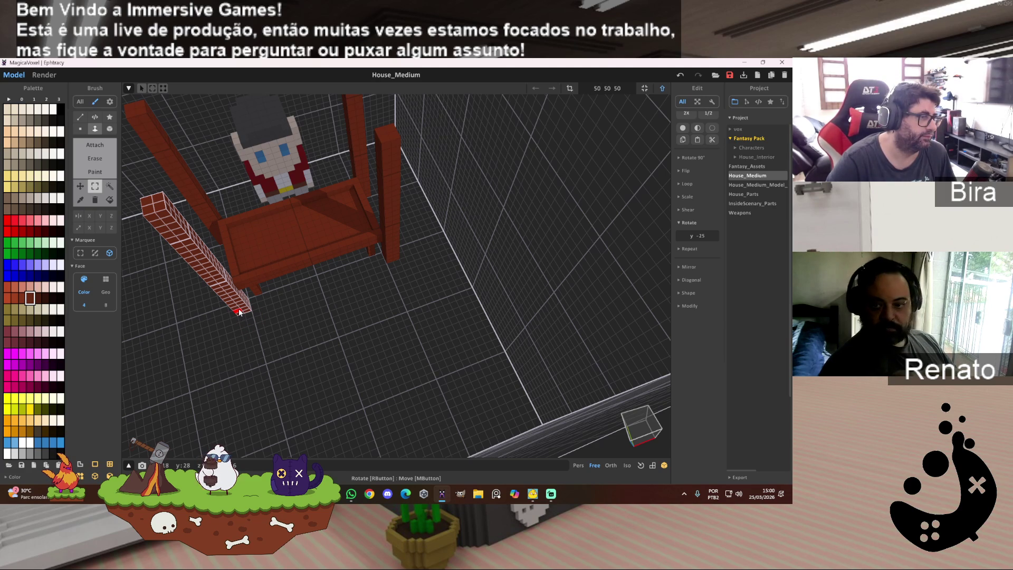
left_click_drag(239, 311, 243, 310)
mouse_move(332, 331)
right_mouse_down()
mouse_move(353, 342)
mouse_move(461, 309)
mouse_move(439, 317)
right_mouse_up()
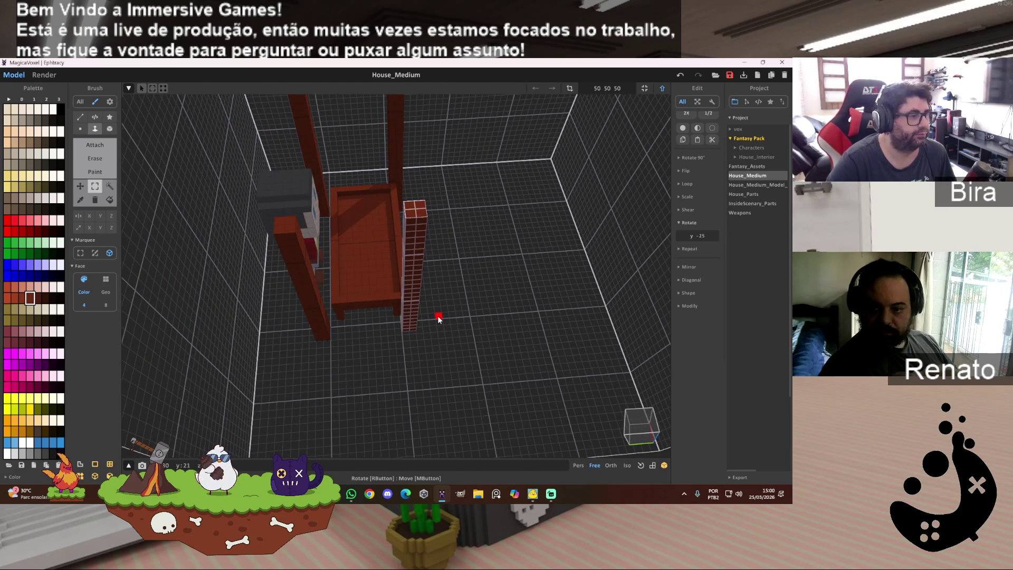
mouse_move(502, 385)
right_mouse_down()
mouse_move(491, 355)
mouse_move(494, 381)
right_mouse_up()
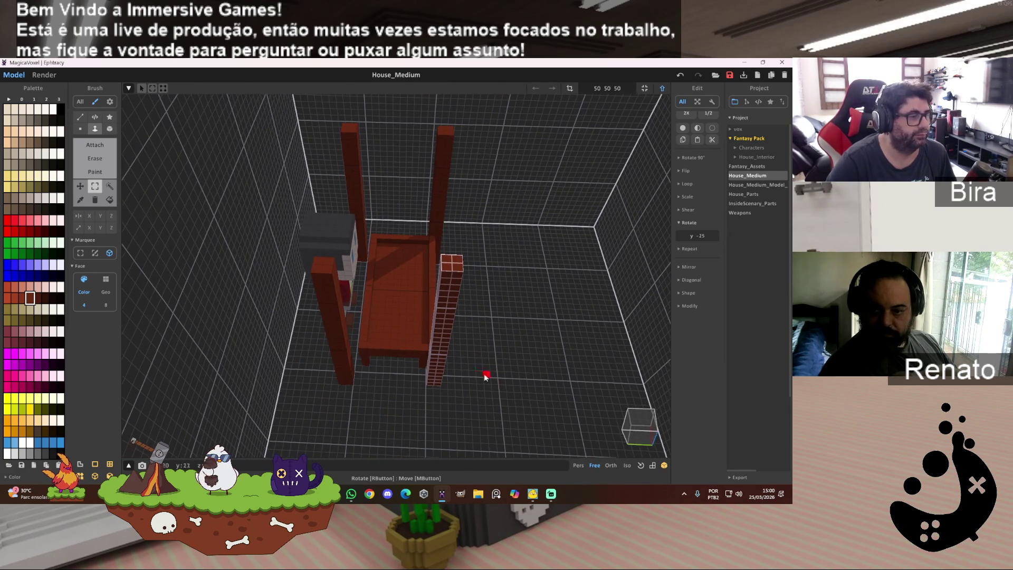
left_click_drag(446, 379, 454, 382)
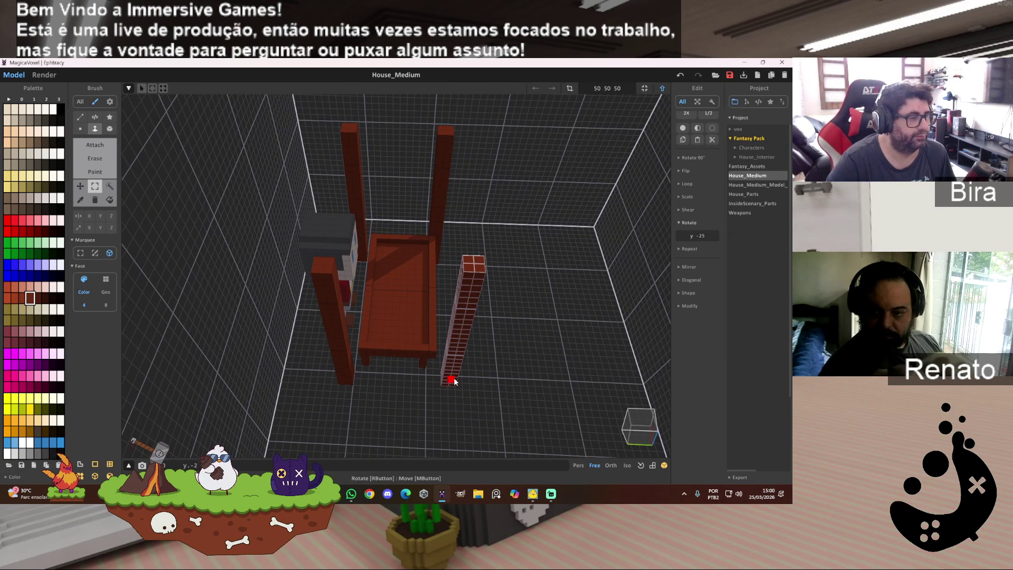
mouse_move(535, 339)
right_mouse_down()
mouse_move(477, 333)
mouse_move(463, 257)
right_mouse_up()
mouse_move(473, 199)
left_mouse_down()
mouse_move(454, 343)
mouse_move(458, 316)
left_mouse_up()
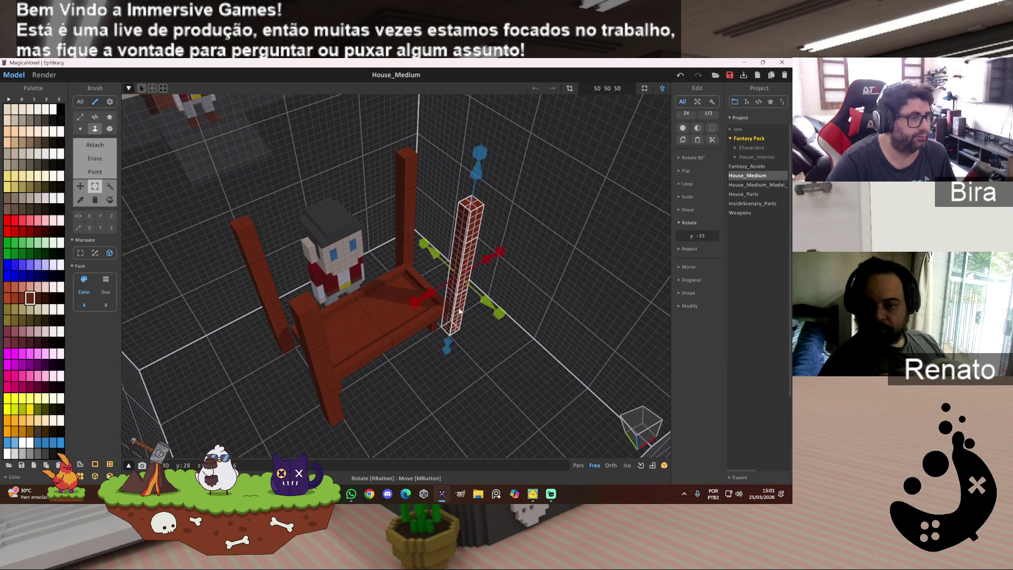
mouse_move(465, 280)
right_mouse_down()
mouse_move(494, 263)
mouse_move(525, 265)
right_mouse_up()
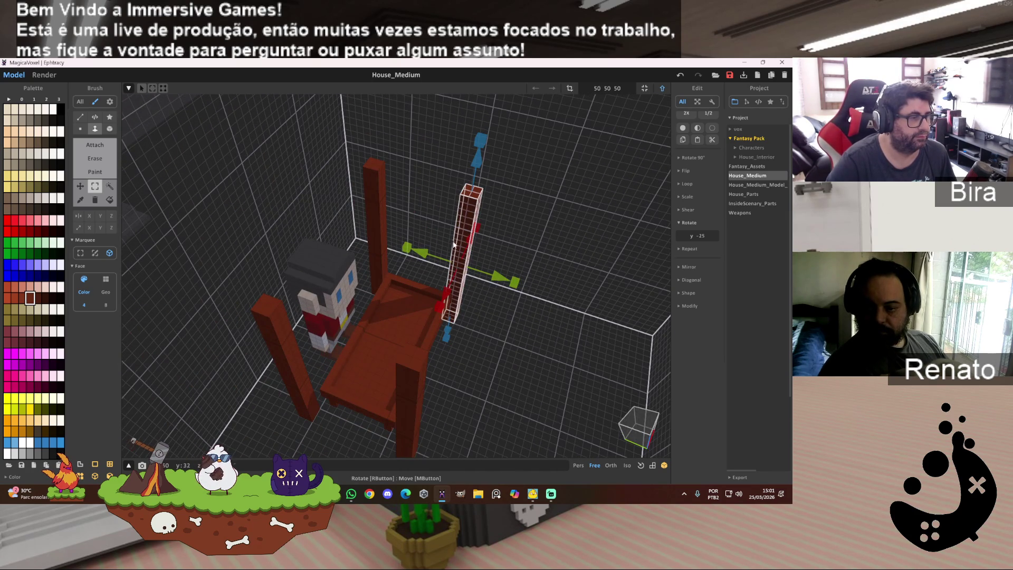
left_click_drag(462, 240, 423, 240)
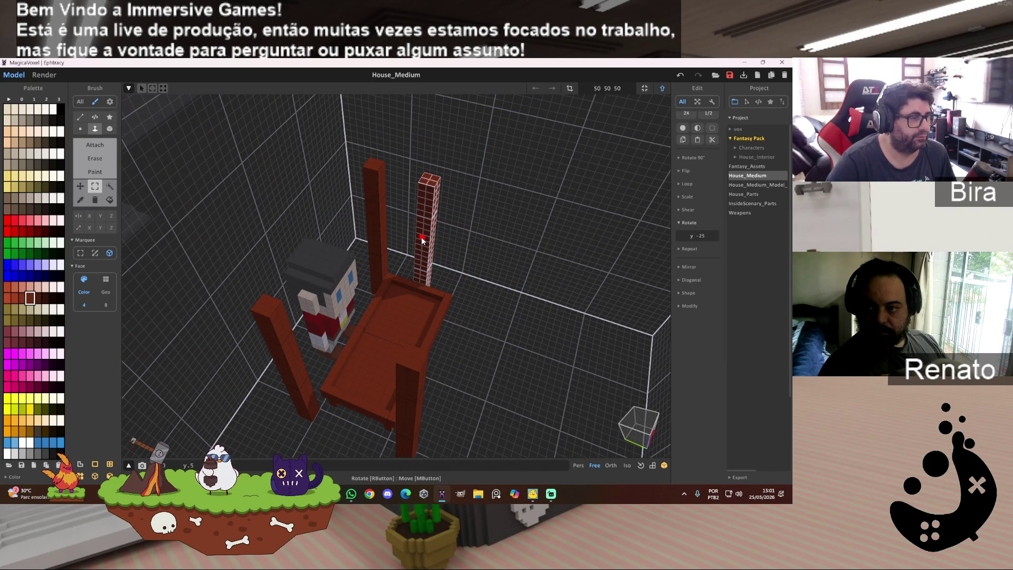
left_click(381, 212)
left_click(471, 305)
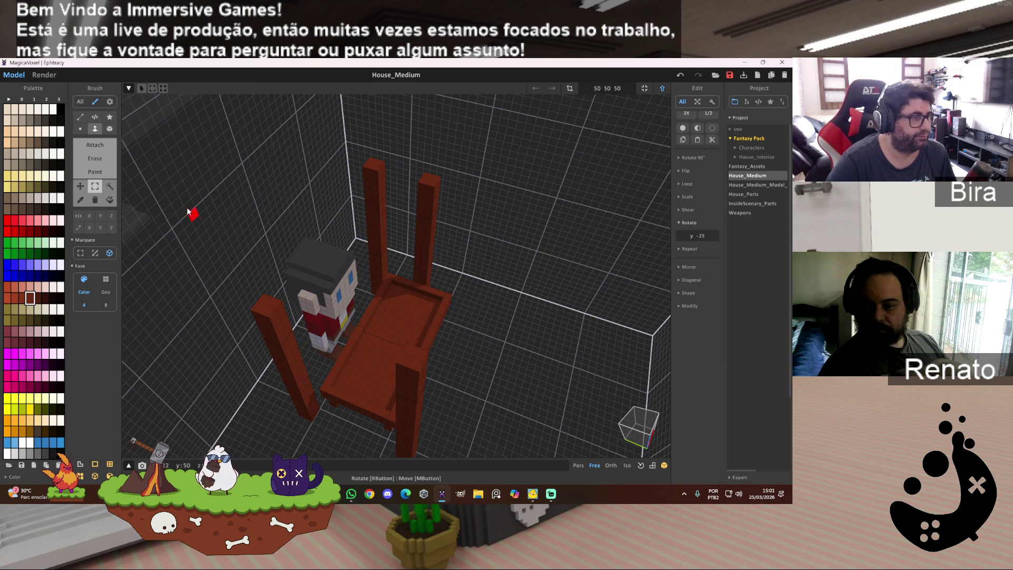
Magic-wand select and delete the tall left back post and the short front-right post.
key("w")
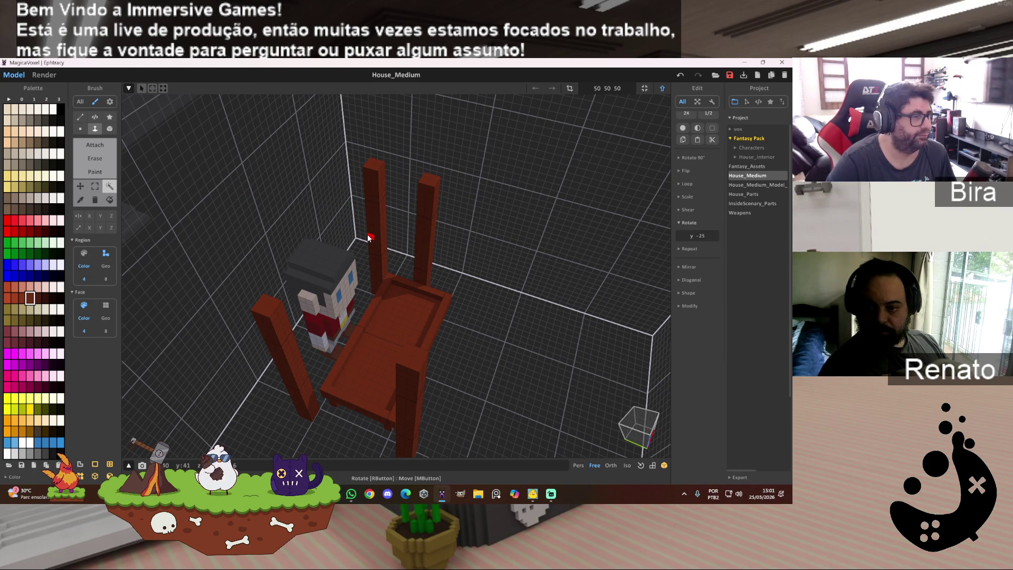
left_click(369, 232)
key("Delete")
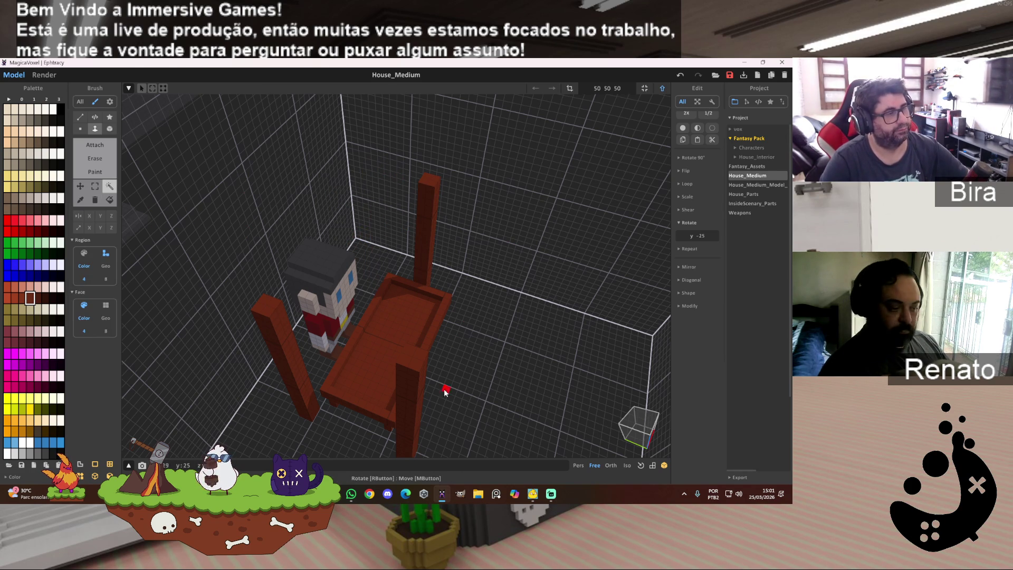
left_click(401, 417)
key("Delete")
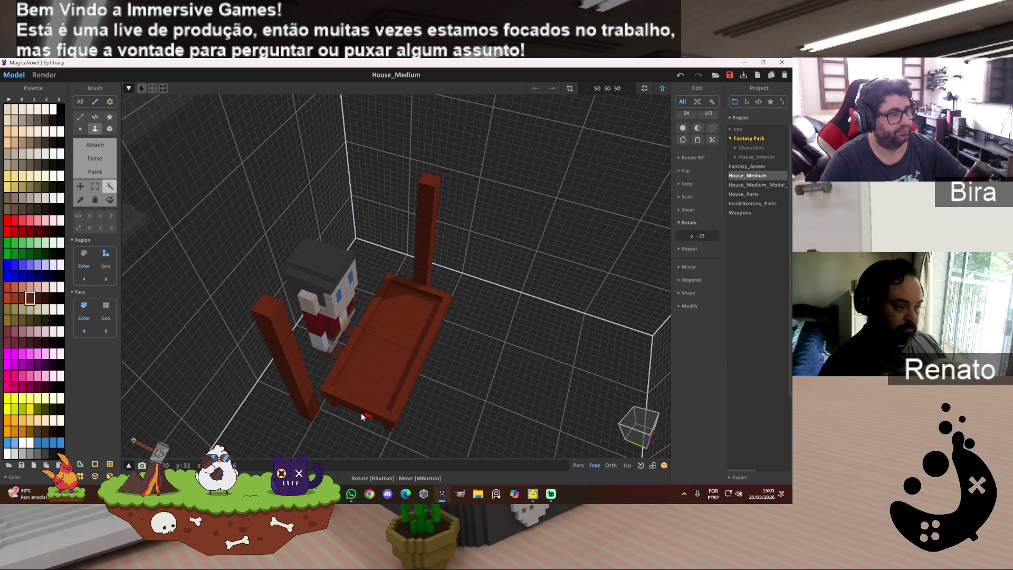
Move the brick post in front of the counter, beside the villager.
left_click(284, 384)
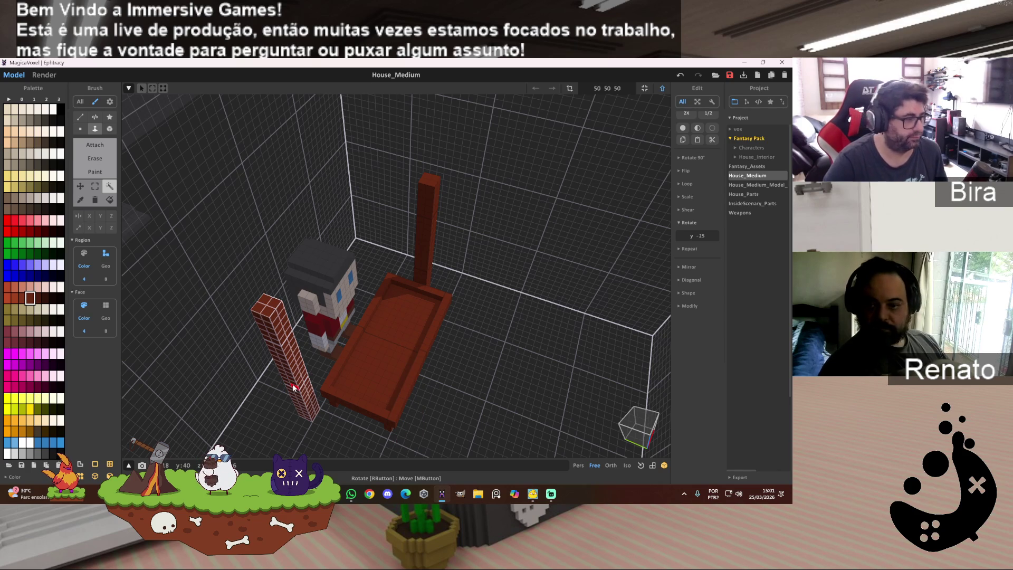
left_click_drag(293, 388, 347, 418)
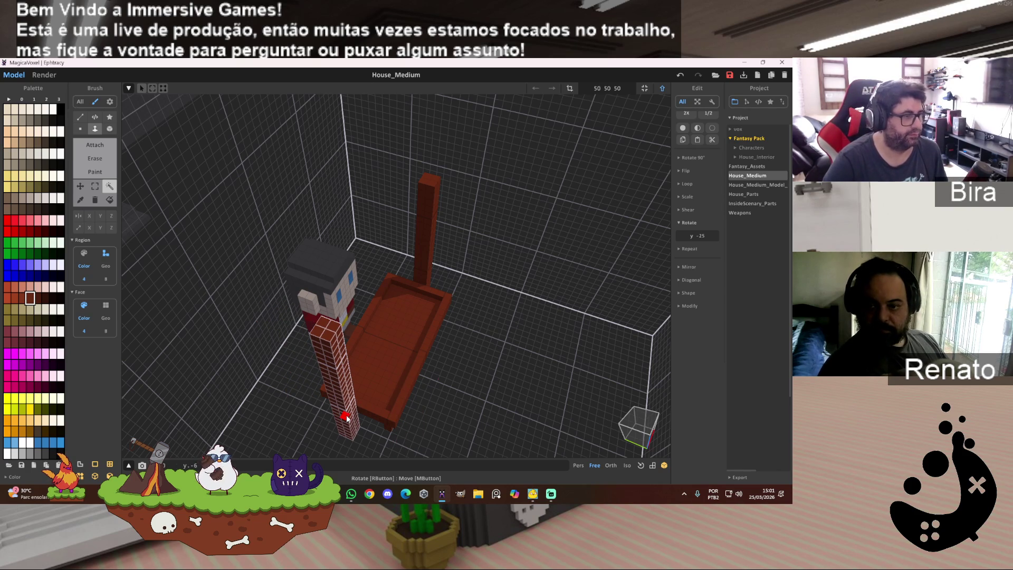
right_click_drag(515, 351, 444, 358)
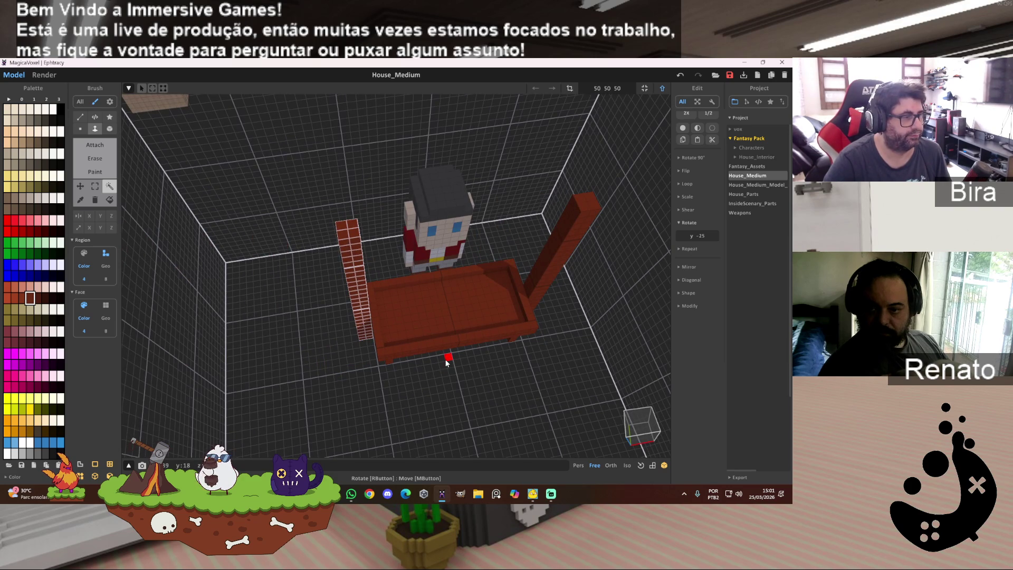
mouse_move(445, 359)
right_mouse_down()
mouse_move(468, 389)
mouse_move(464, 330)
mouse_move(476, 296)
mouse_move(398, 288)
right_mouse_up()
scroll(464, 330, "up", 5)
scroll(398, 289, "up", 3)
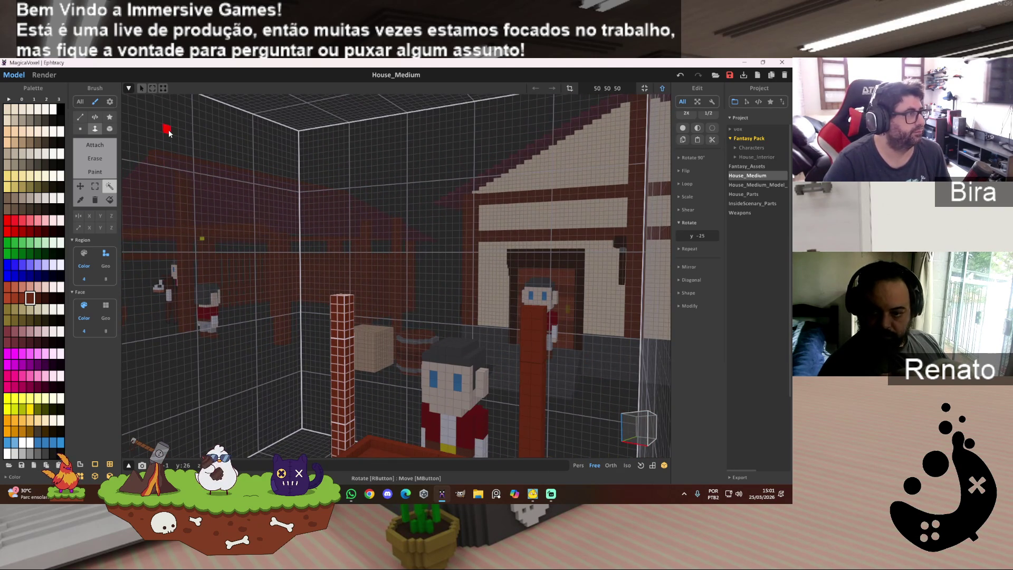
Extrude a dark-red crossbeam from the pillar top across to the other stall post.
left_click(110, 129)
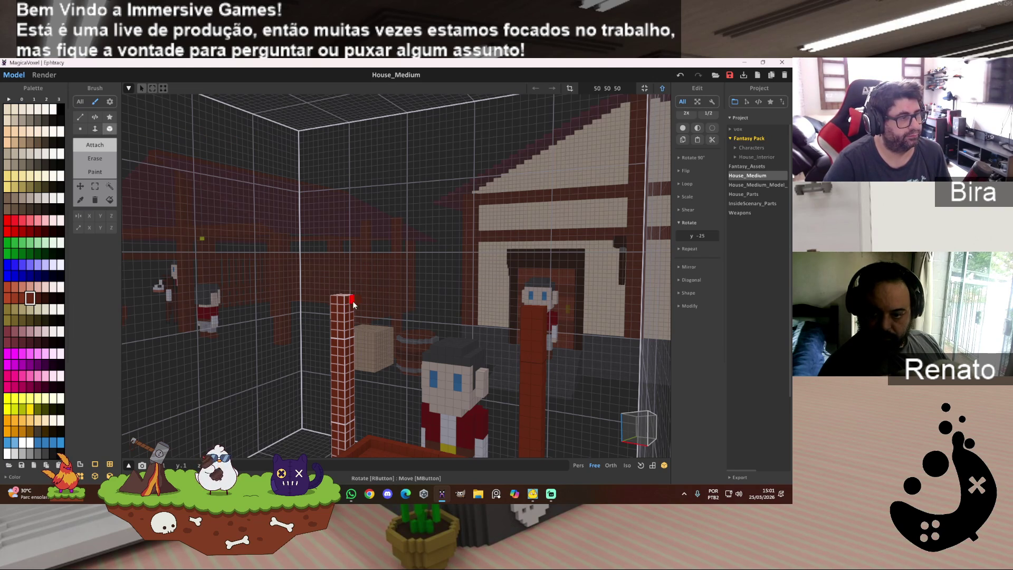
key("f")
left_click_drag(356, 306, 495, 326)
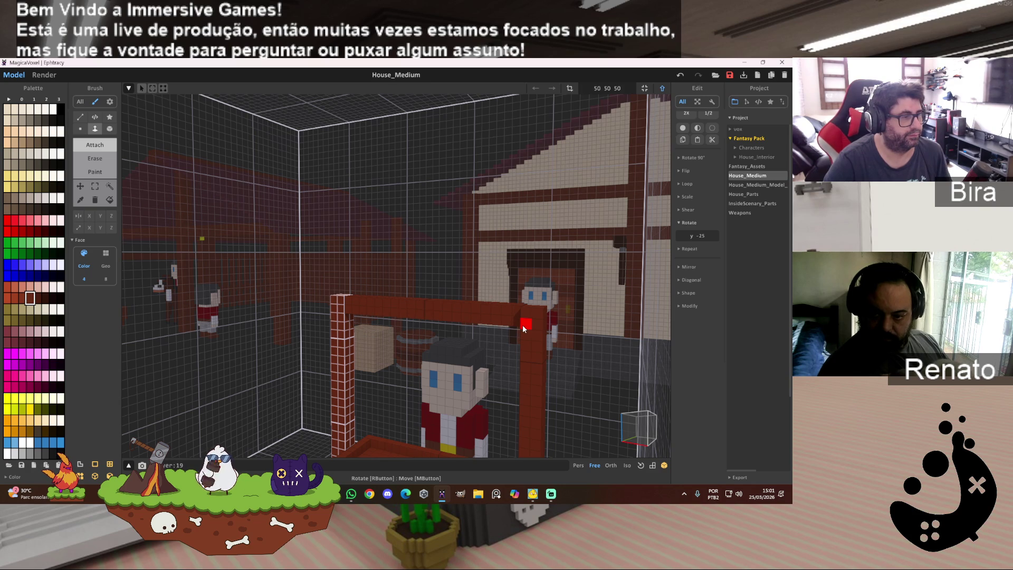
mouse_move(559, 321)
right_mouse_down()
mouse_move(661, 322)
mouse_move(628, 292)
mouse_move(676, 321)
mouse_move(658, 367)
mouse_move(454, 385)
mouse_move(501, 395)
mouse_move(516, 369)
mouse_move(654, 373)
mouse_move(584, 381)
right_mouse_up()
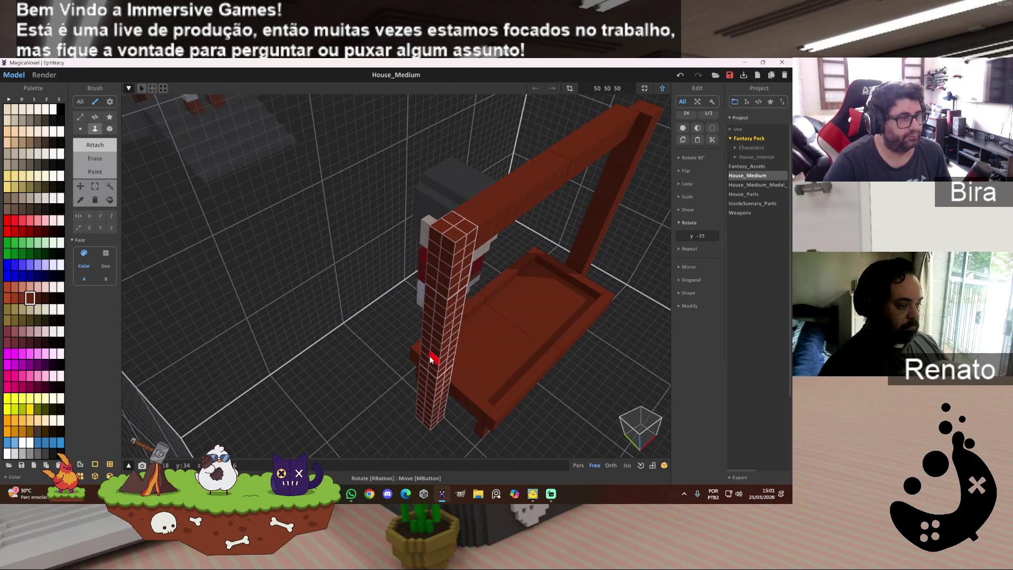
right_click_drag(436, 362, 441, 362)
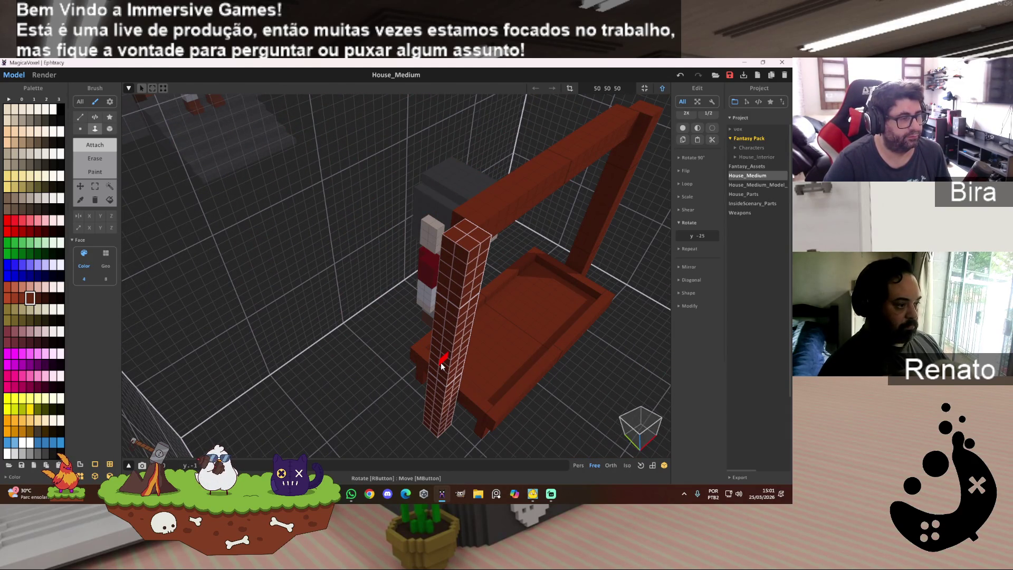
Marquee-select the top beam and move it one voxel down and forward onto the posts.
left_click(95, 186)
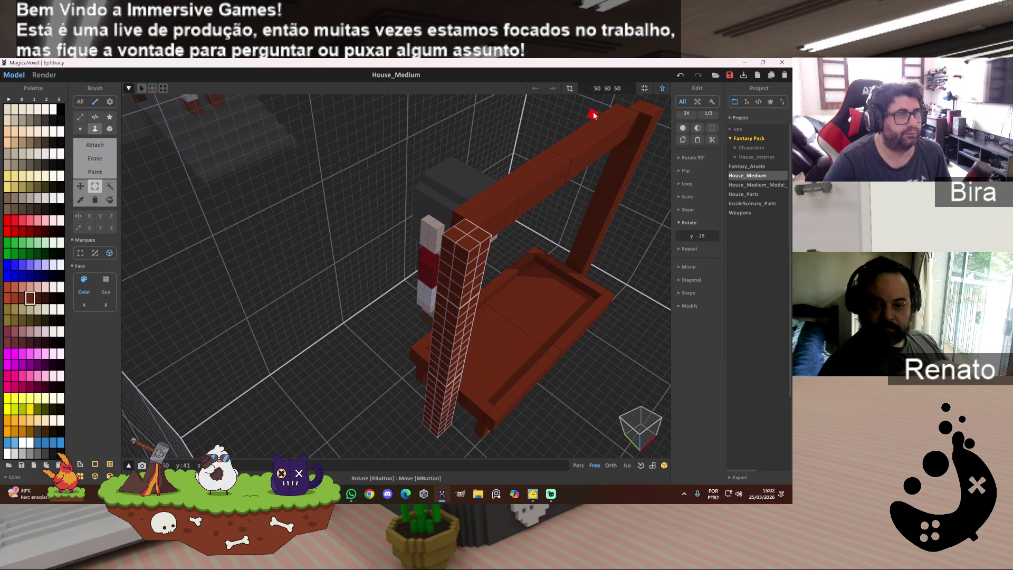
mouse_move(623, 109)
left_mouse_down()
mouse_move(607, 150)
mouse_move(563, 164)
left_mouse_up()
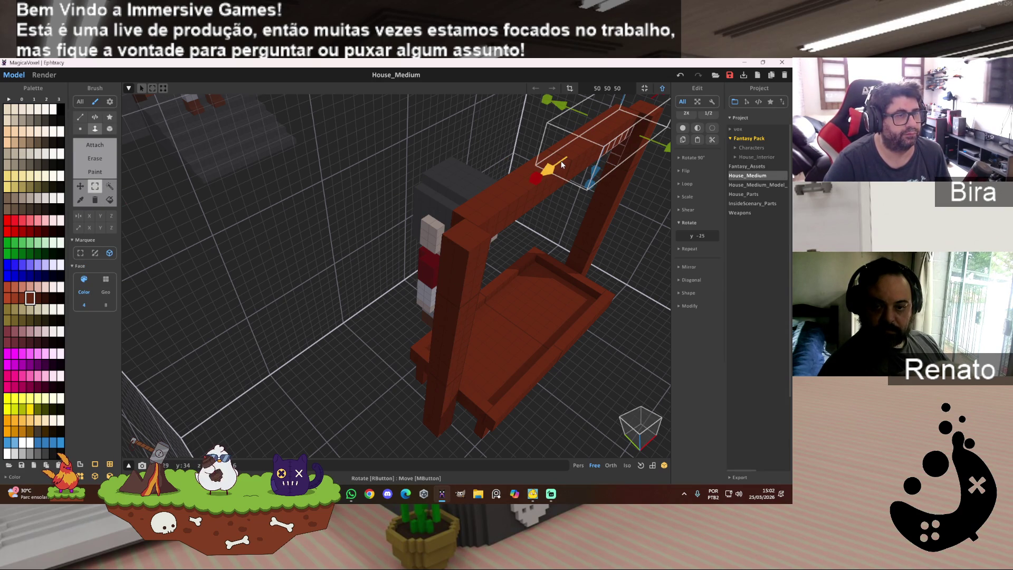
left_click(624, 220)
mouse_move(614, 109)
left_mouse_down()
mouse_move(491, 207)
mouse_move(484, 241)
mouse_move(481, 220)
mouse_move(490, 224)
left_mouse_up()
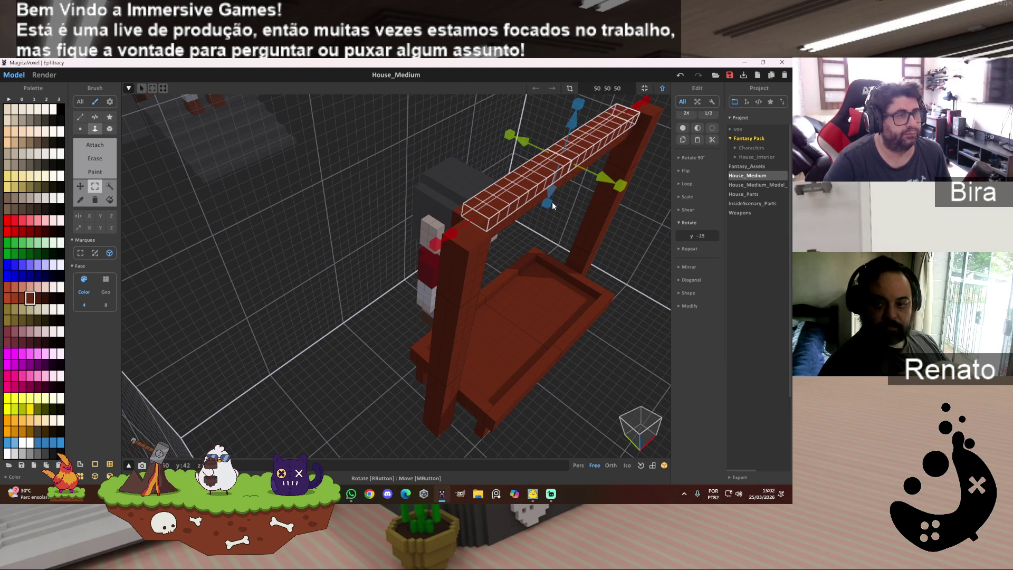
left_click_drag(549, 210, 545, 217)
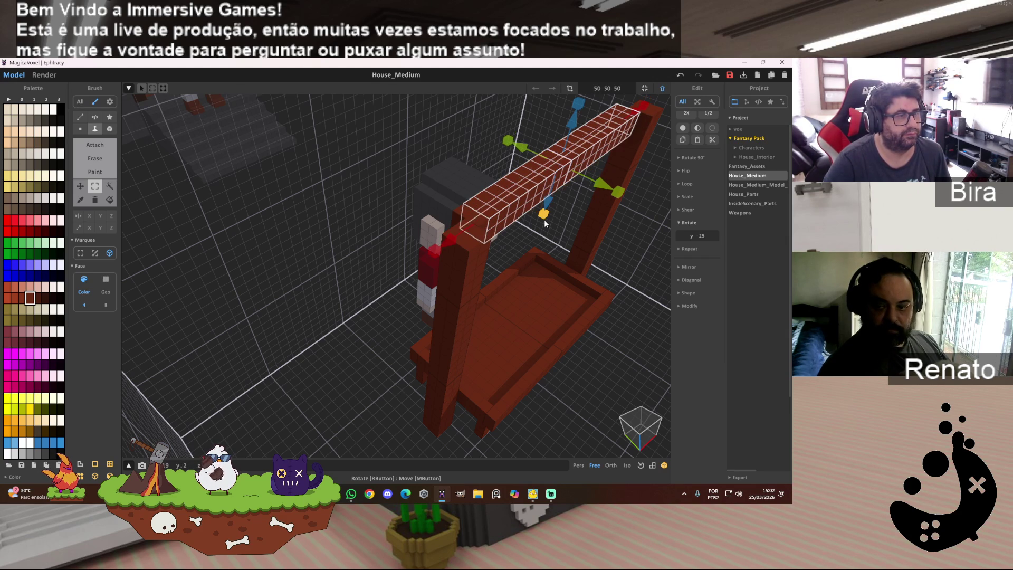
left_click_drag(444, 241, 410, 269)
left_click(565, 201)
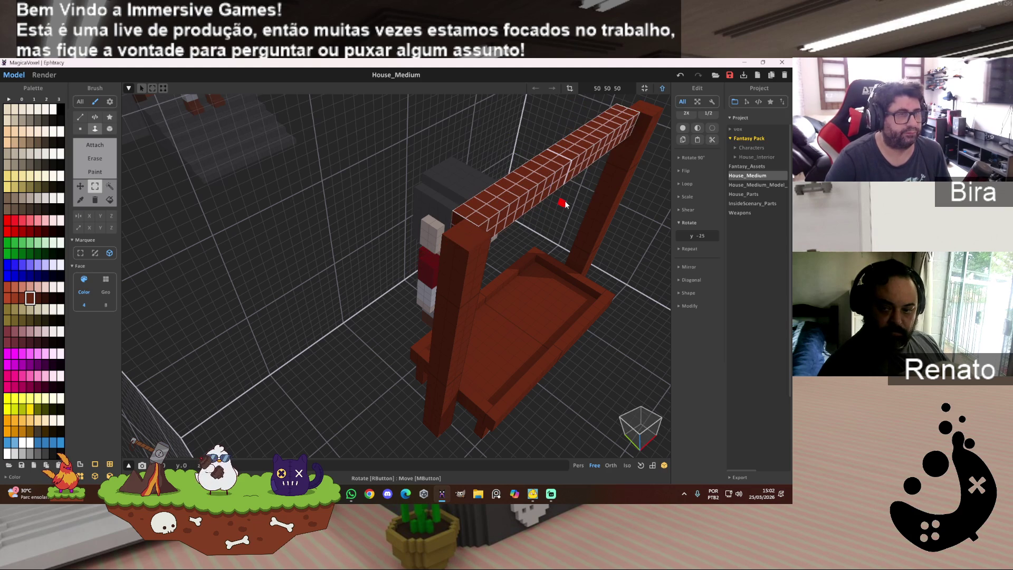
key("Right")
key("Right")
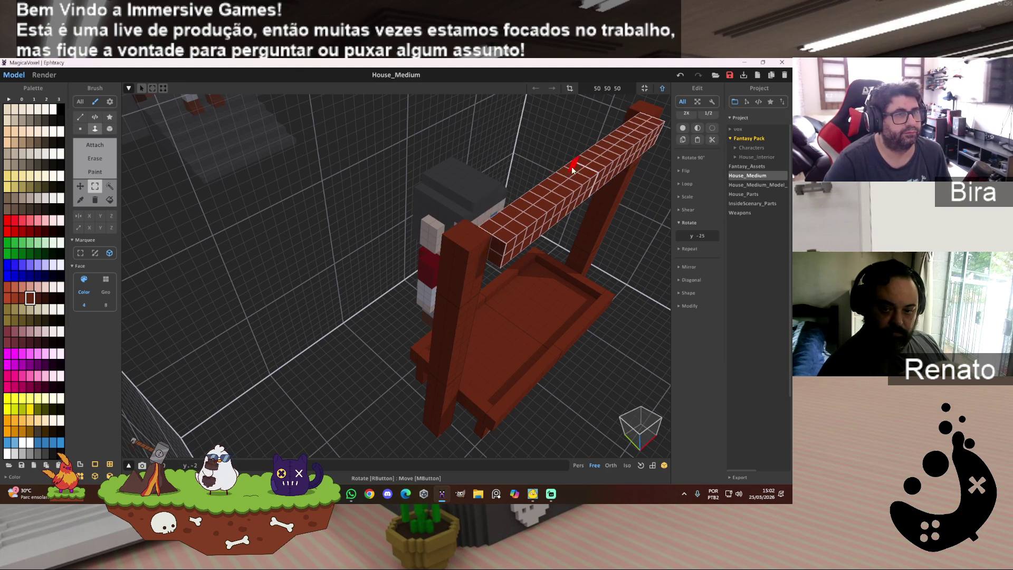
mouse_move(566, 175)
right_mouse_down()
mouse_move(638, 176)
mouse_move(659, 192)
mouse_move(615, 141)
right_mouse_up()
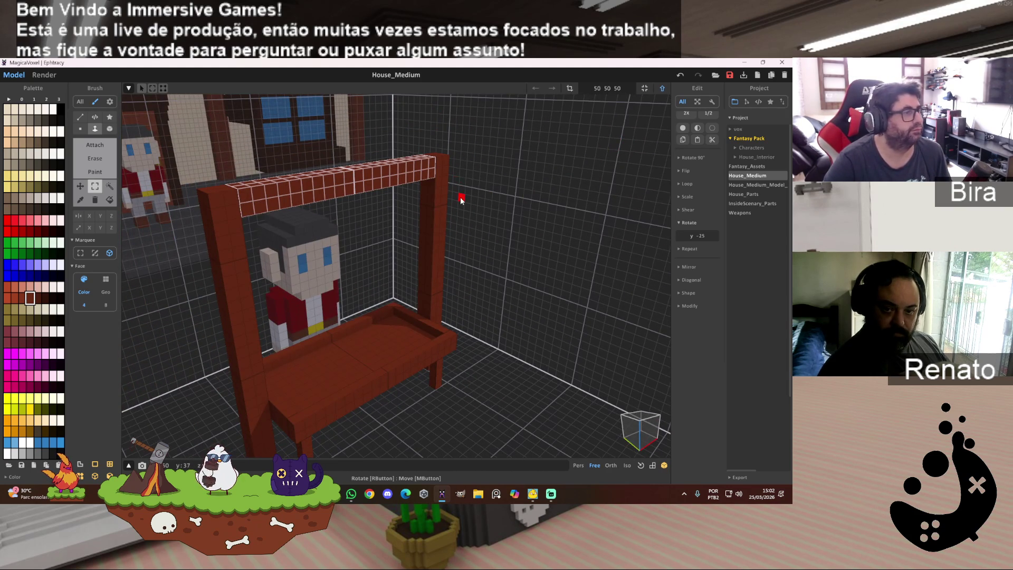
Pick white as the drawing colour and set the Attach brush to box mode.
left_click(94, 131)
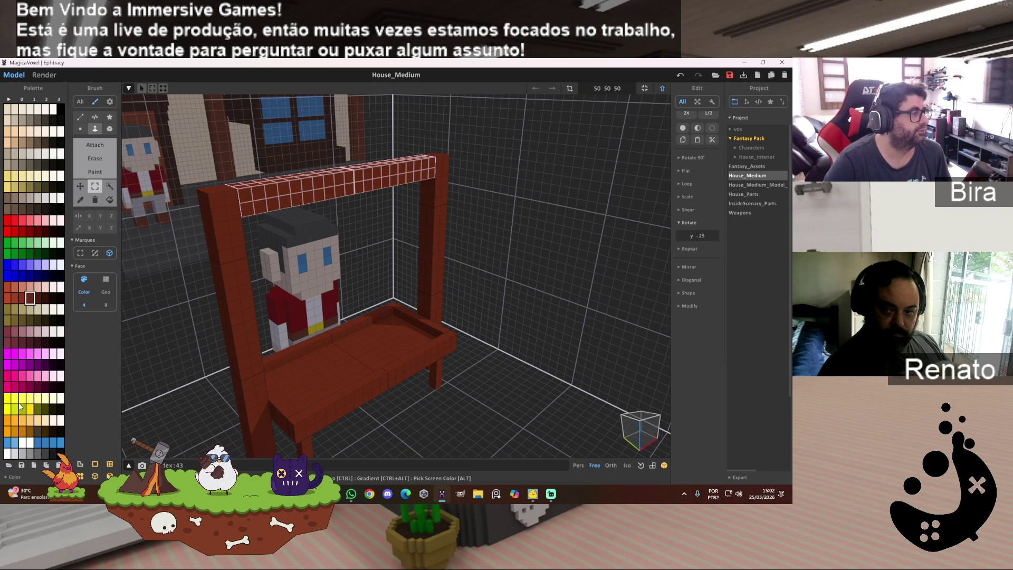
left_click(22, 442)
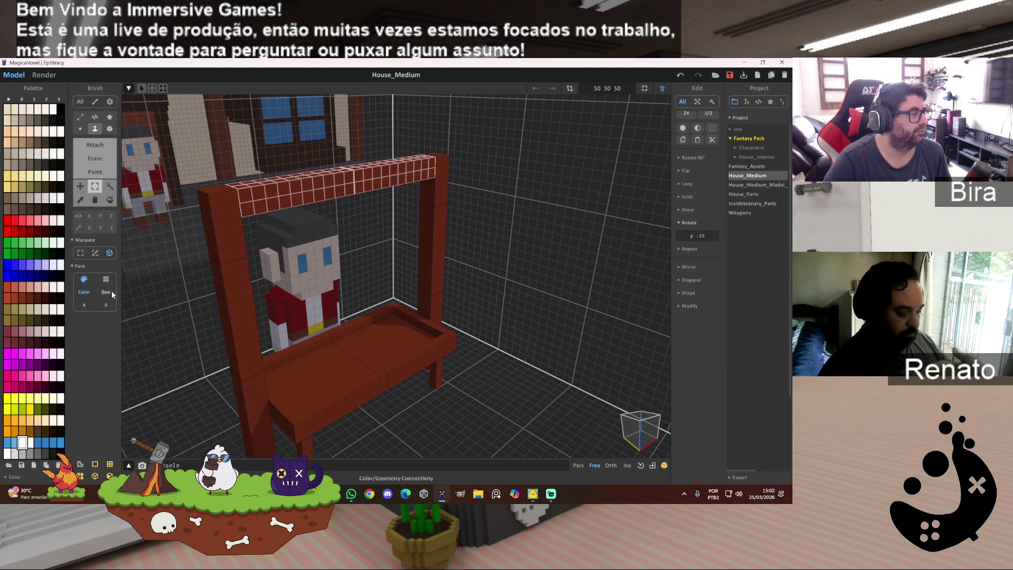
left_click(110, 128)
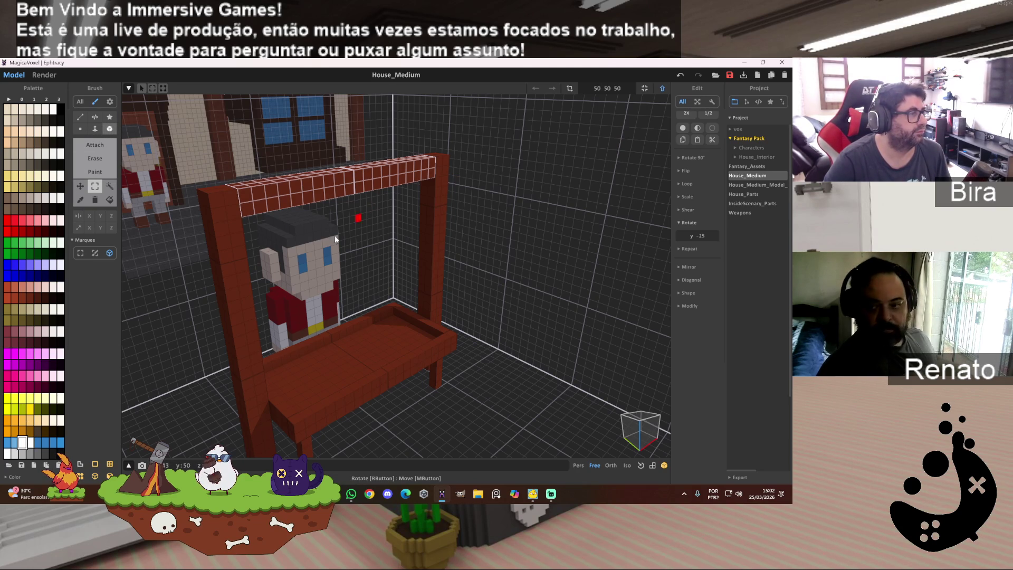
left_click(225, 215)
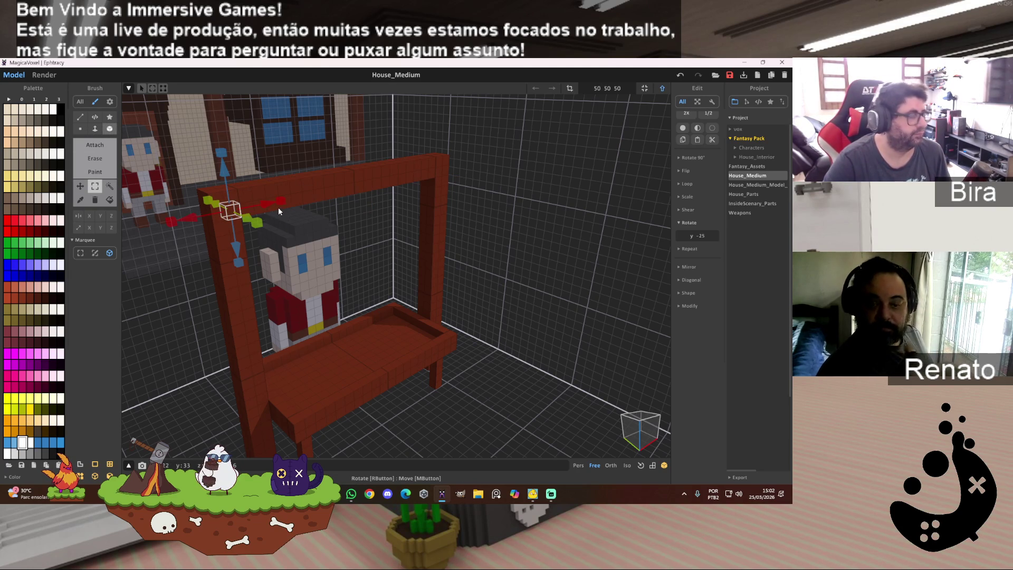
left_click(278, 210)
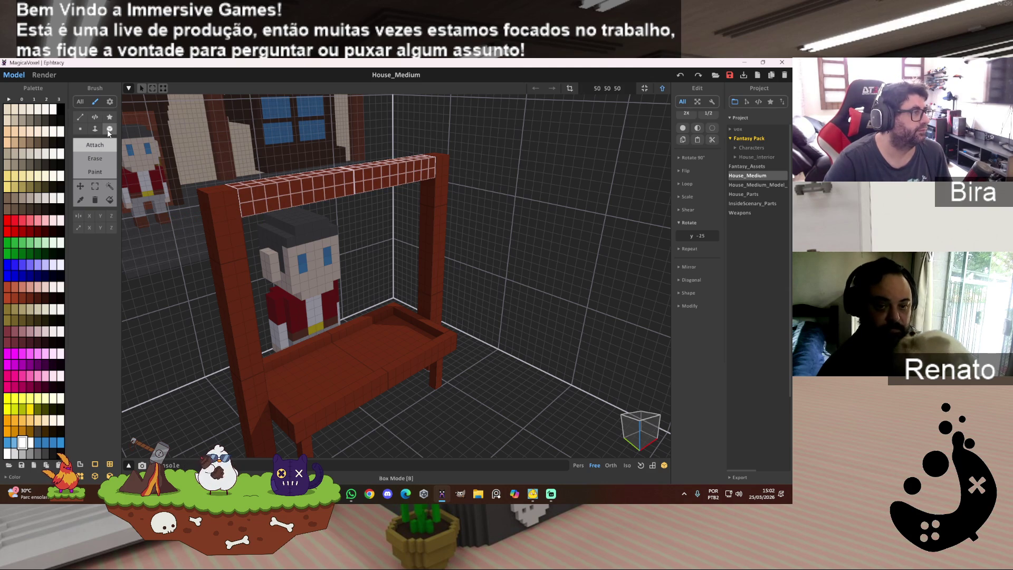
Draw a white voxel row along the beam's front out to the far post.
left_click_drag(225, 215, 445, 176)
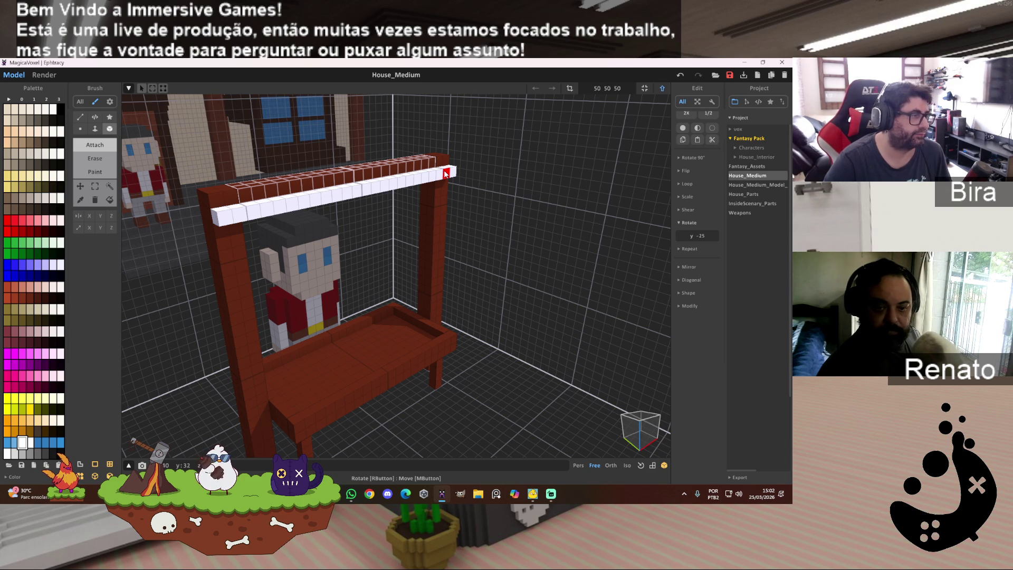
mouse_move(359, 180)
right_mouse_down()
mouse_move(378, 169)
mouse_move(453, 173)
mouse_move(356, 165)
right_mouse_up()
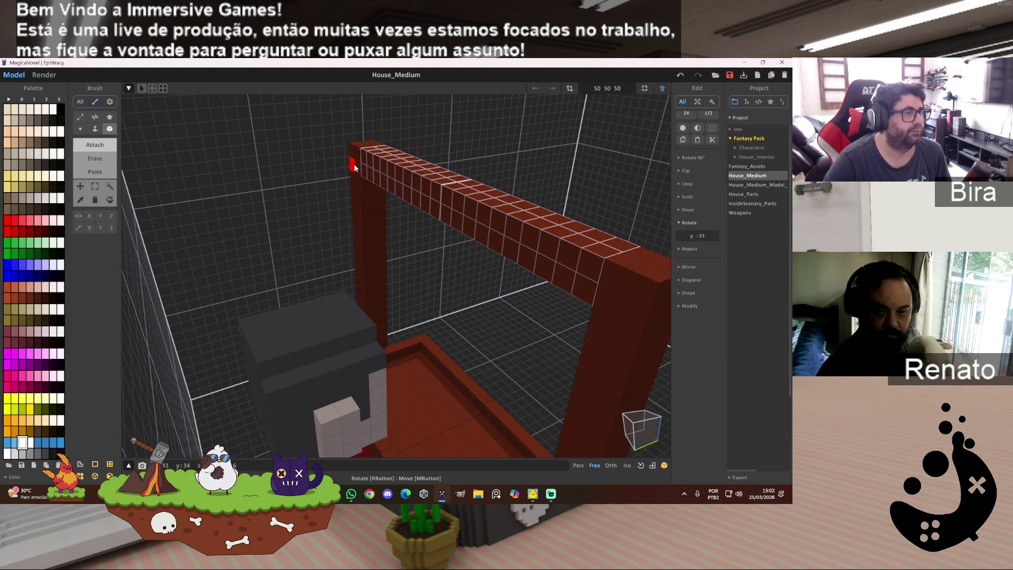
mouse_move(392, 186)
left_mouse_down()
mouse_move(590, 275)
mouse_move(625, 304)
left_mouse_up()
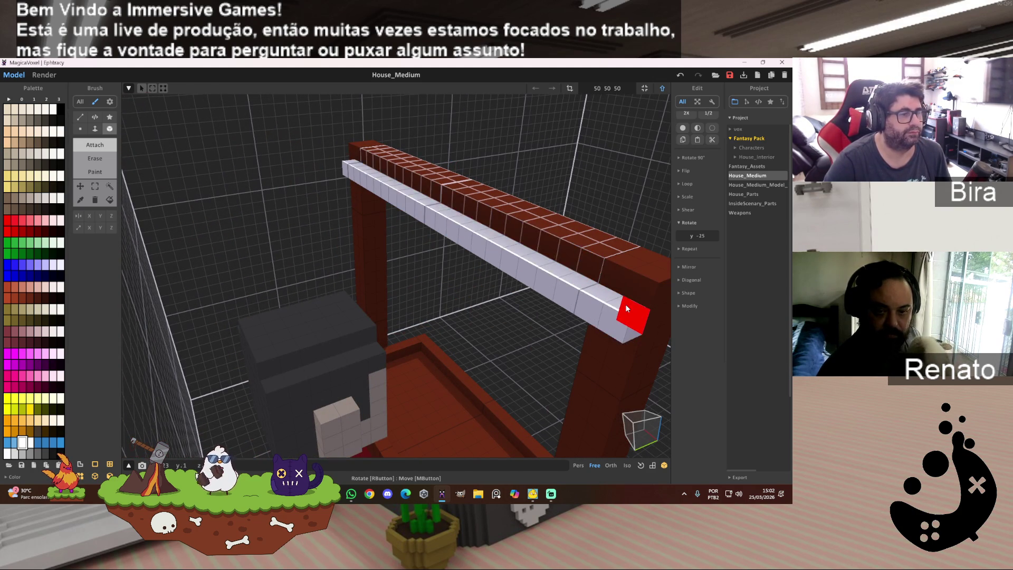
Extrude the white strip with the Face brush into a wide flat canopy slab.
left_click(95, 128)
mouse_move(570, 211)
right_mouse_down()
mouse_move(528, 230)
mouse_move(406, 242)
right_mouse_up()
mouse_move(413, 245)
left_mouse_down()
mouse_move(322, 283)
mouse_move(268, 273)
left_mouse_up()
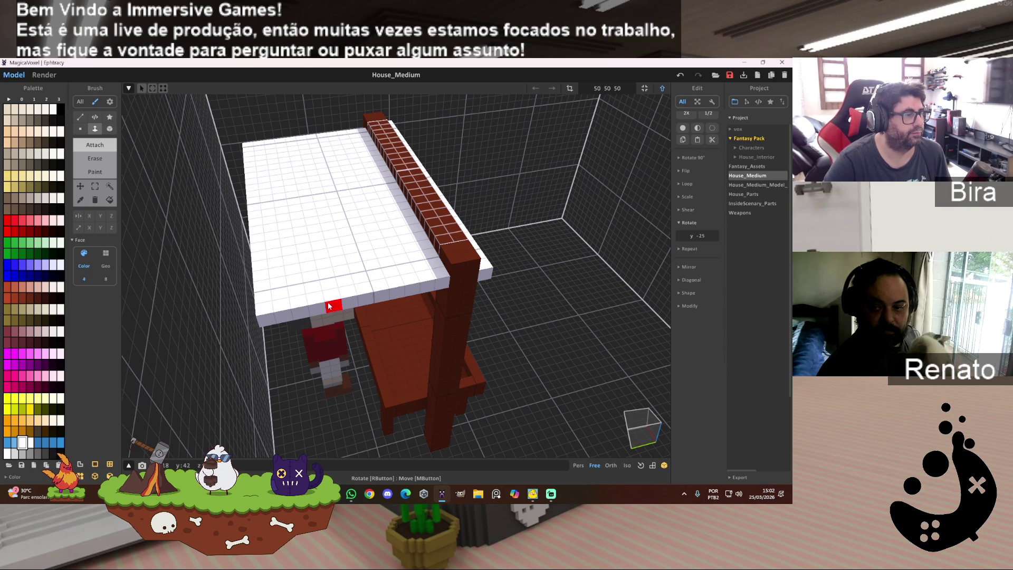
mouse_move(301, 311)
right_mouse_down()
mouse_move(362, 232)
mouse_move(466, 272)
mouse_move(500, 240)
mouse_move(508, 258)
mouse_move(480, 268)
mouse_move(463, 313)
mouse_move(466, 242)
mouse_move(483, 213)
mouse_move(465, 218)
right_mouse_up()
left_click(366, 230)
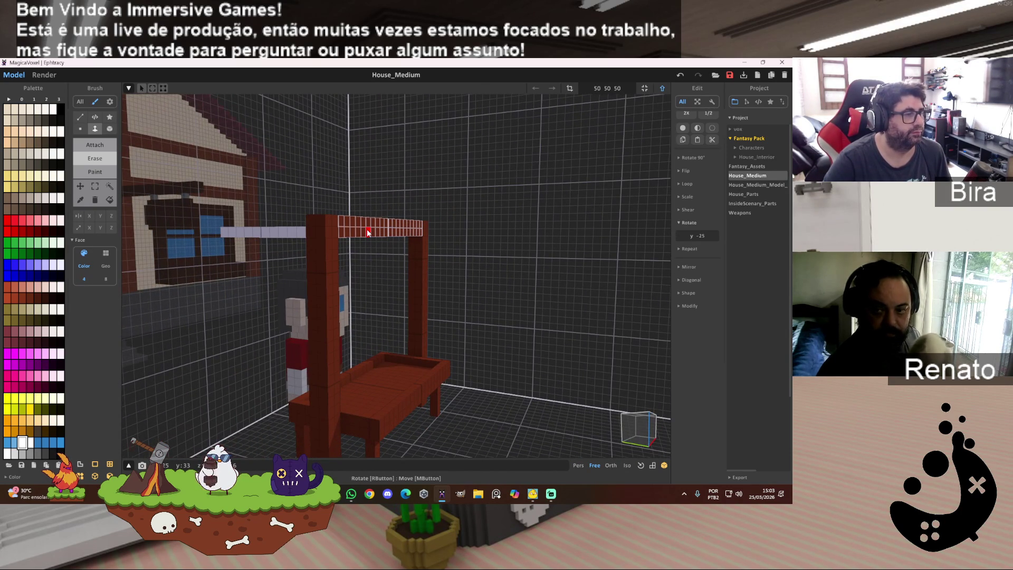
Undo the erase and stretch the white canopy strip rightward to the stall frame's edge.
key("ctrl+z")
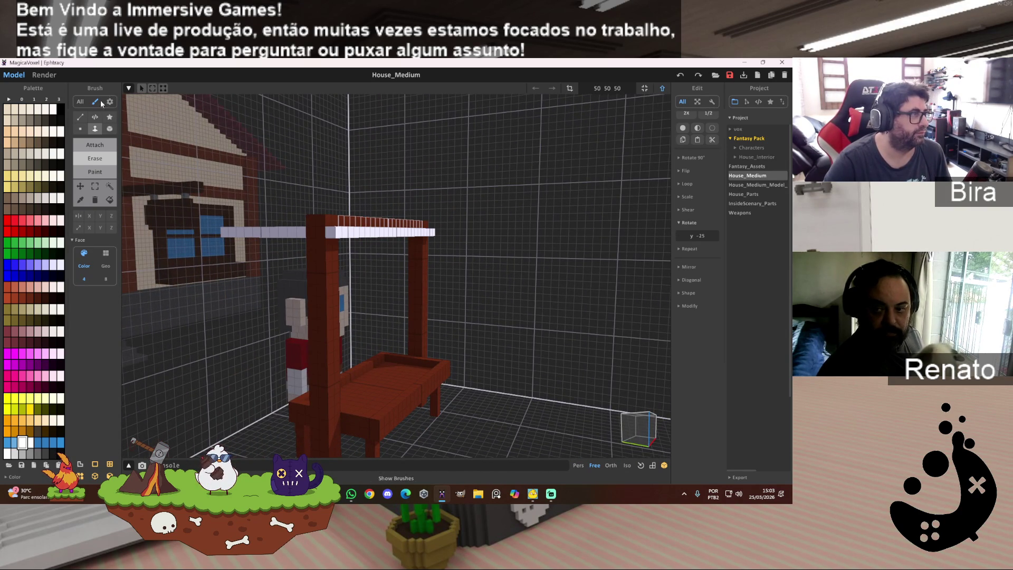
left_click(95, 145)
left_click(391, 232)
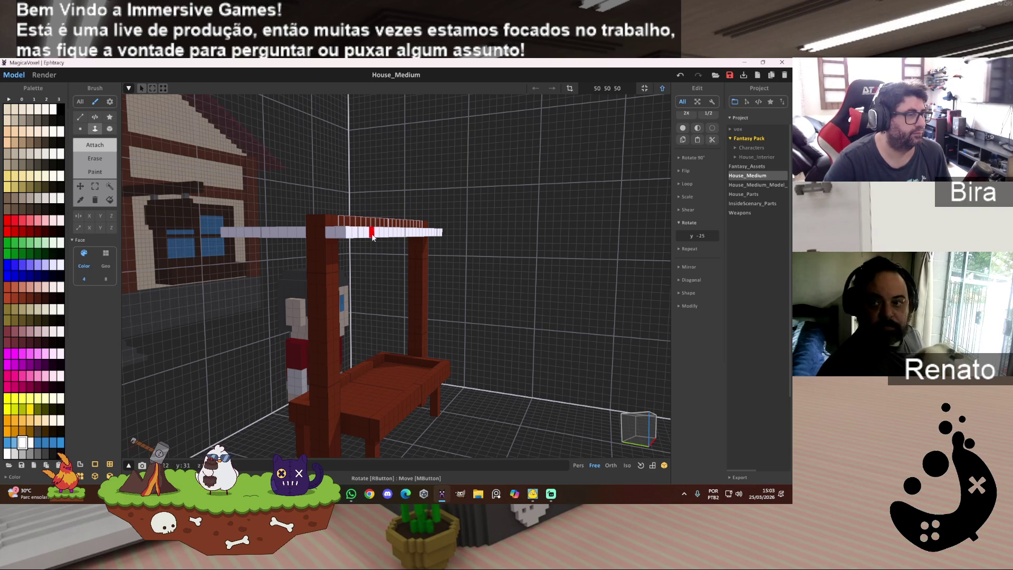
left_click_drag(406, 233, 542, 233)
right_click_drag(541, 232, 559, 242)
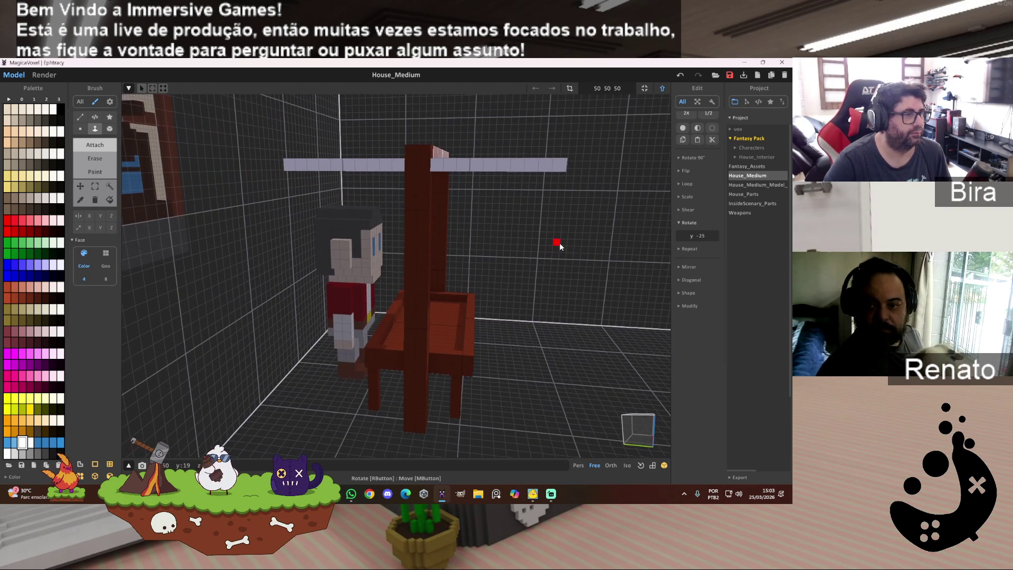
left_click(110, 128)
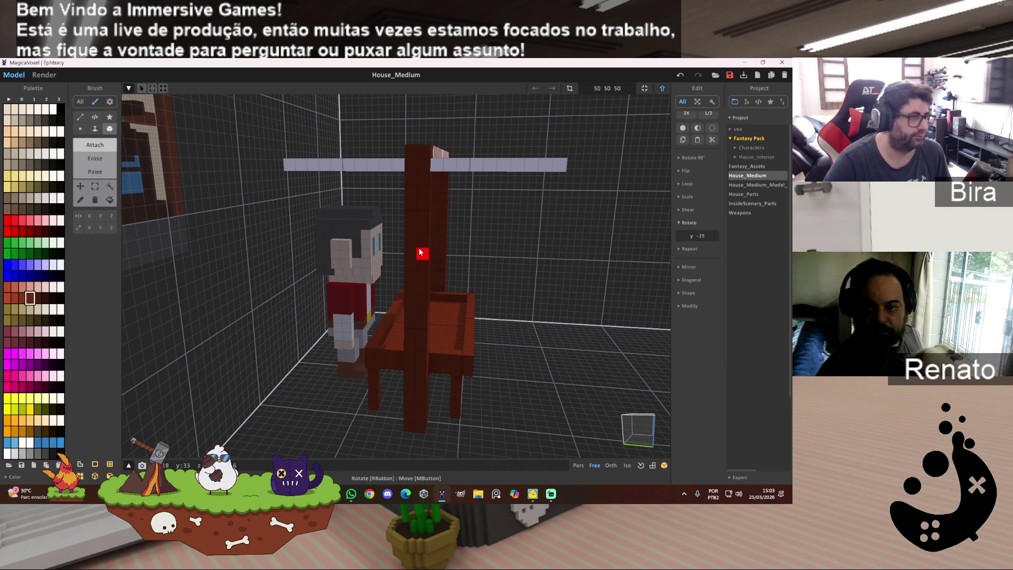
right_click_drag(481, 211, 446, 216)
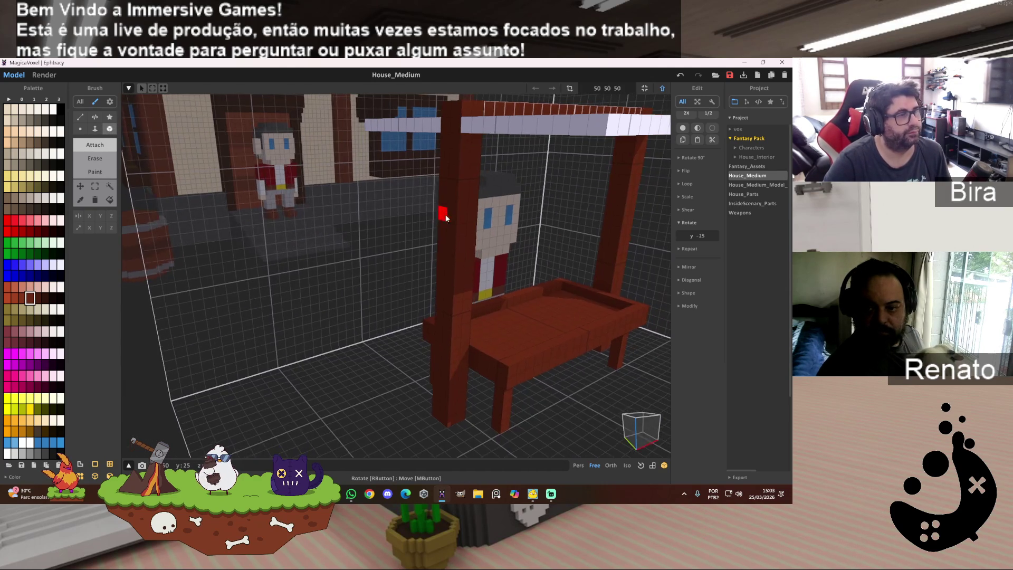
Draw dark-red support beams along the underside edges of the white canopy.
scroll(475, 164, "up", 2)
scroll(447, 176, "up", 3)
mouse_move(446, 177)
right_mouse_down()
mouse_move(438, 165)
mouse_move(450, 260)
mouse_move(451, 151)
right_mouse_up()
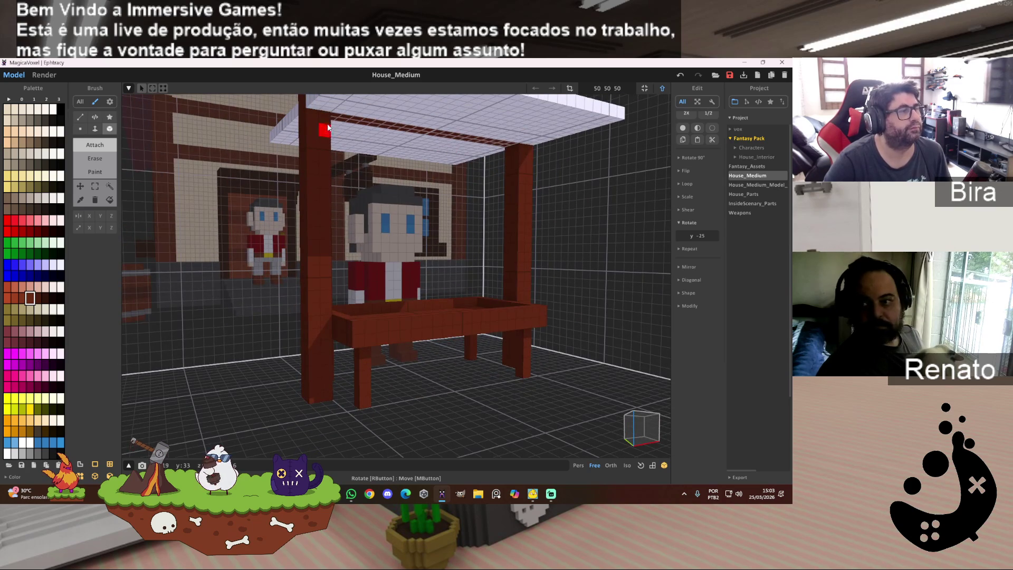
right_click_drag(436, 220, 437, 199)
left_click_drag(338, 263, 383, 225)
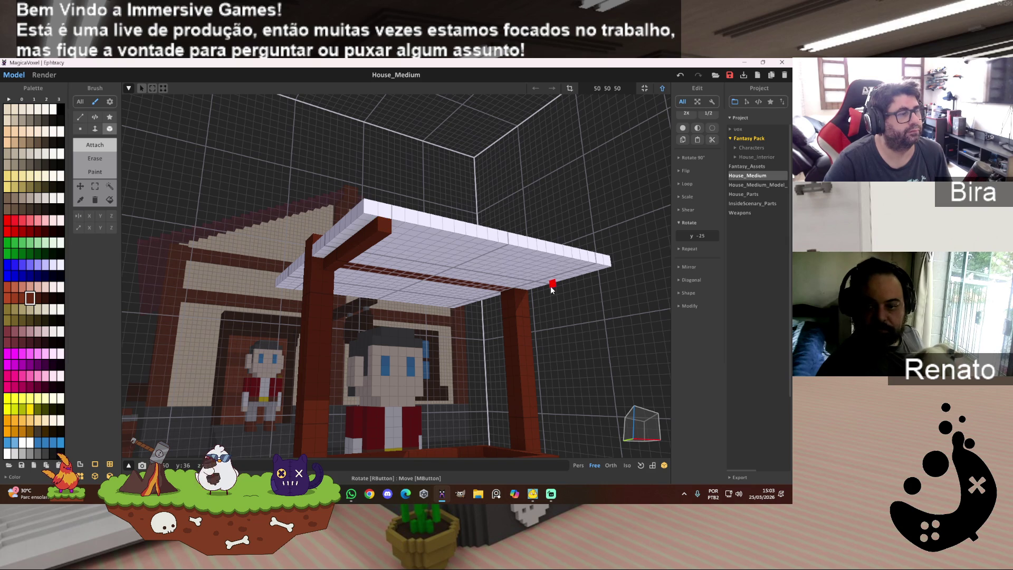
left_click_drag(524, 295, 593, 270)
mouse_move(497, 321)
right_mouse_down()
mouse_move(582, 322)
mouse_move(518, 242)
right_mouse_up()
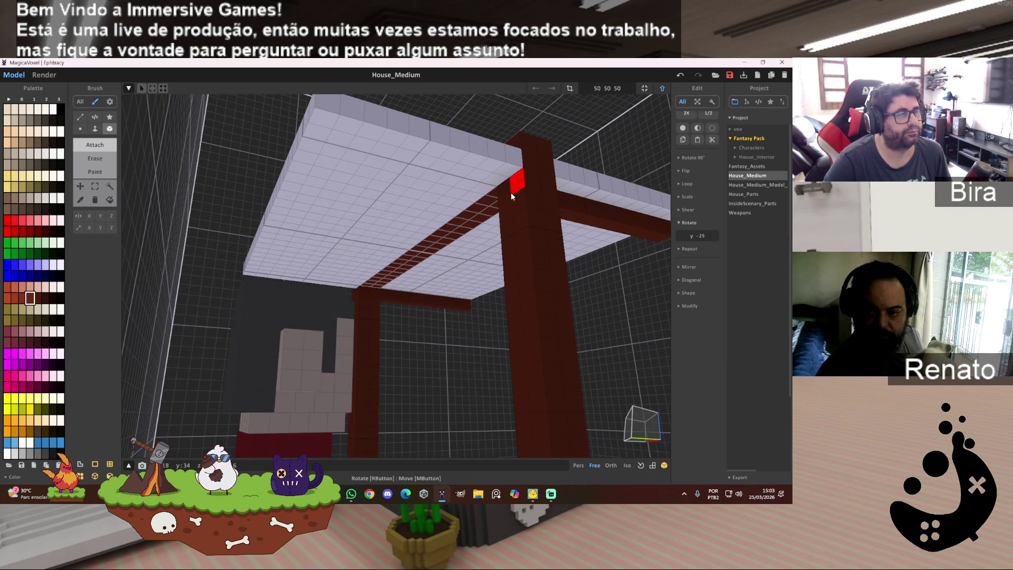
mouse_move(505, 190)
left_mouse_down()
mouse_move(339, 157)
mouse_move(323, 139)
left_mouse_up()
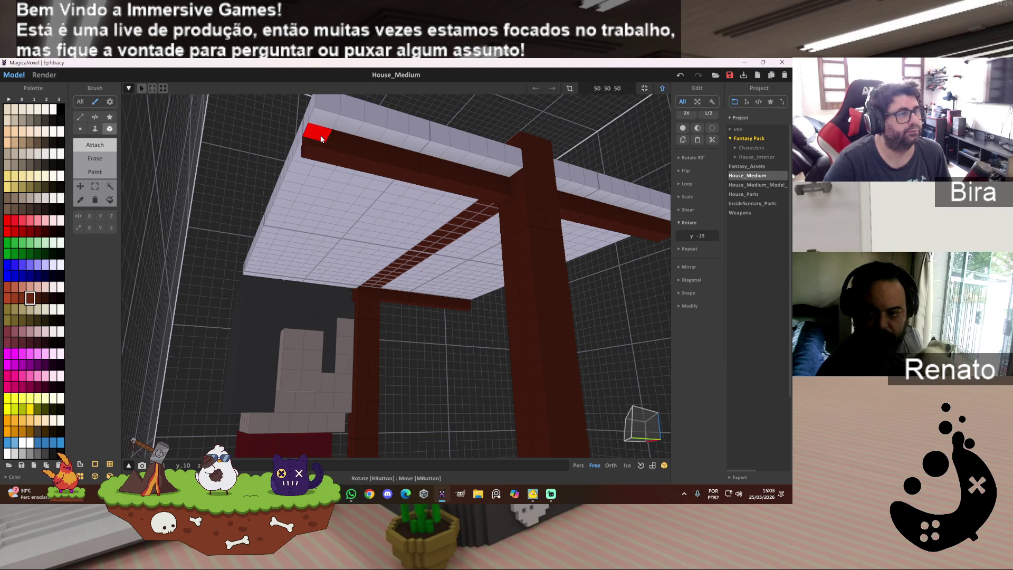
mouse_move(378, 269)
right_mouse_down()
mouse_move(583, 269)
mouse_move(448, 248)
right_mouse_up()
mouse_move(468, 240)
left_mouse_down()
mouse_move(559, 203)
mouse_move(600, 162)
left_mouse_up()
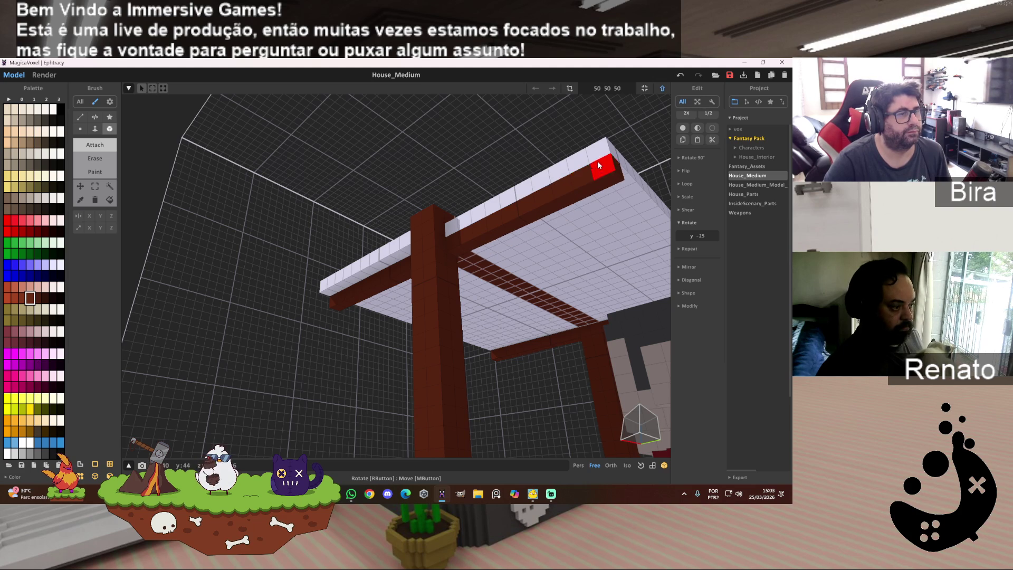
Pick white and extrude the canopy rim one layer thicker with the Face brush.
left_click(495, 204, "alt")
key("f")
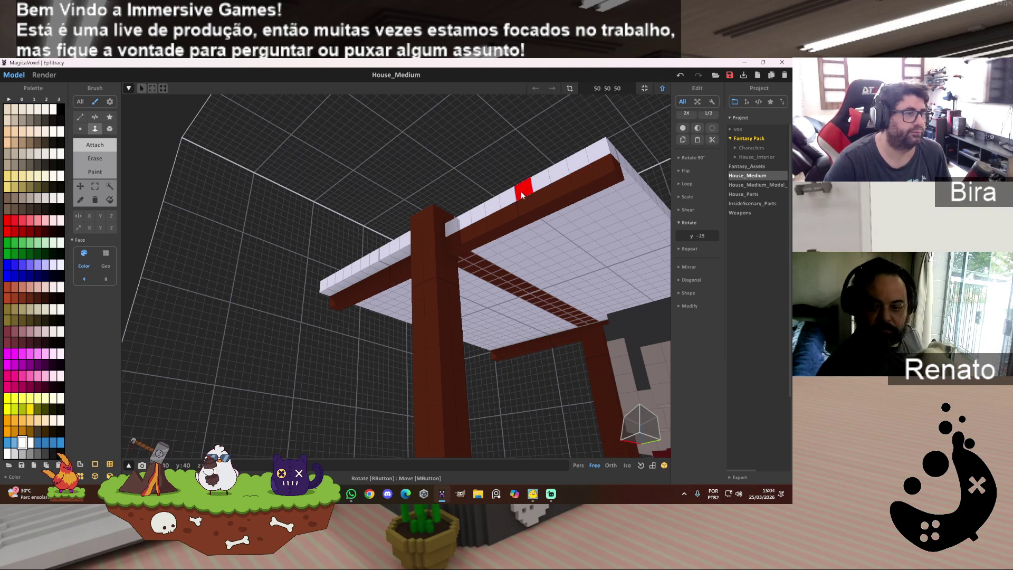
left_click(522, 191)
mouse_move(516, 239)
right_mouse_down()
mouse_move(469, 242)
mouse_move(585, 237)
mouse_move(581, 245)
right_mouse_up()
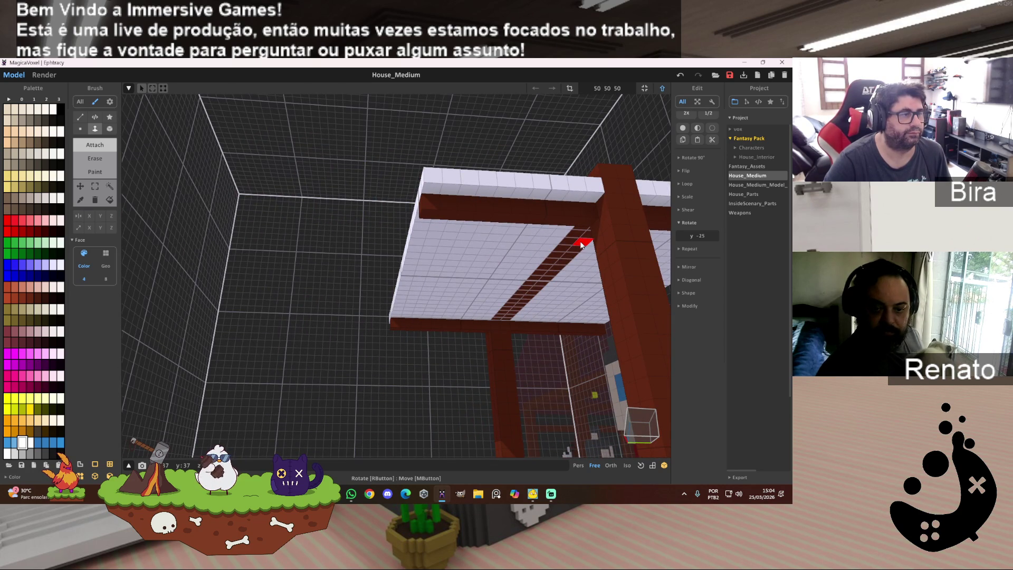
right_click_drag(402, 280, 456, 308)
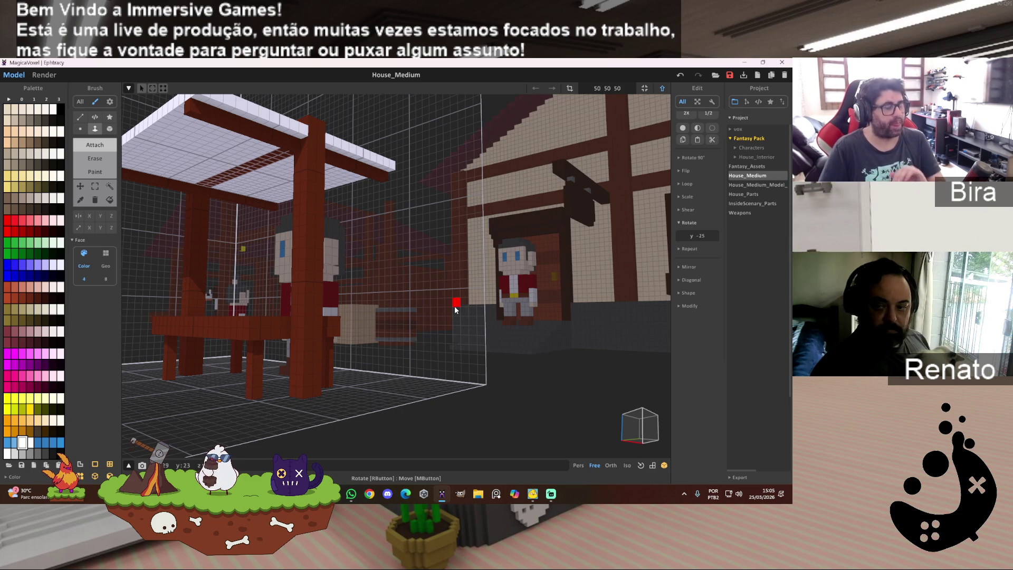
With Attach and Box brush, drag a white strip down from the roof's corner edge.
mouse_move(428, 296)
right_mouse_down()
mouse_move(433, 280)
mouse_move(301, 292)
mouse_move(296, 263)
mouse_move(353, 395)
mouse_move(381, 365)
mouse_move(426, 359)
mouse_move(407, 338)
right_mouse_up()
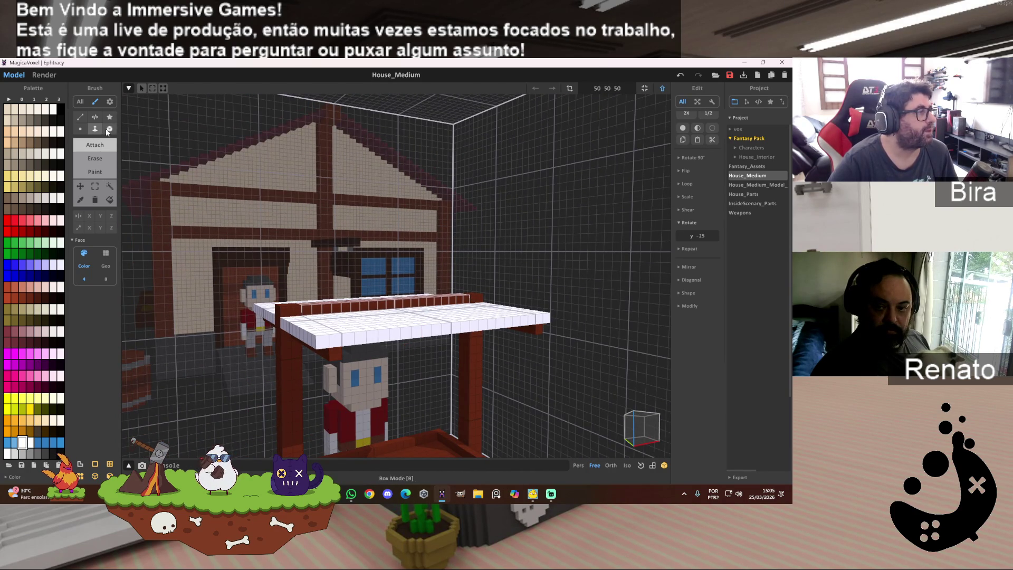
left_click(95, 144)
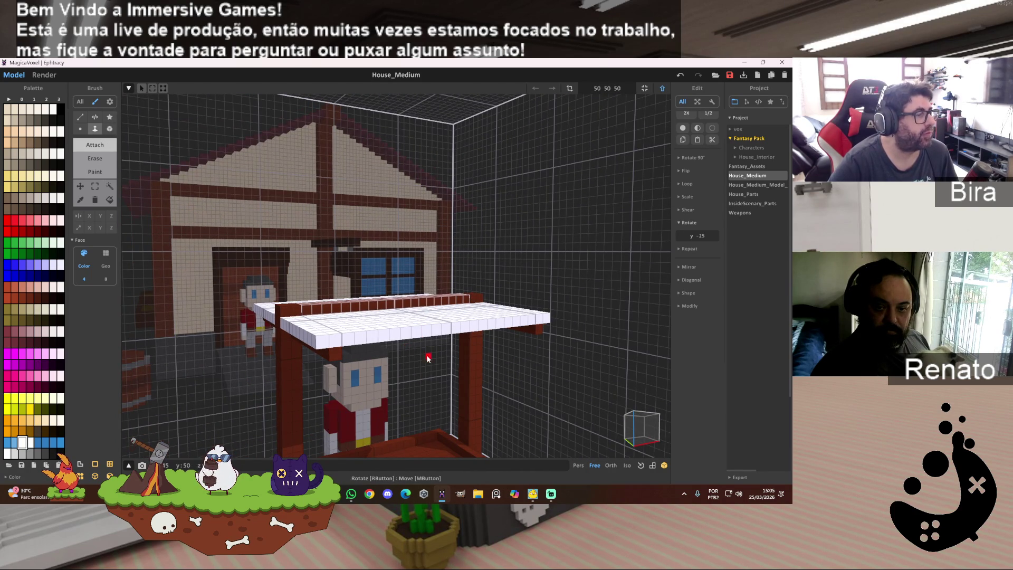
mouse_move(402, 330)
right_mouse_down()
mouse_move(409, 403)
mouse_move(452, 340)
right_mouse_up()
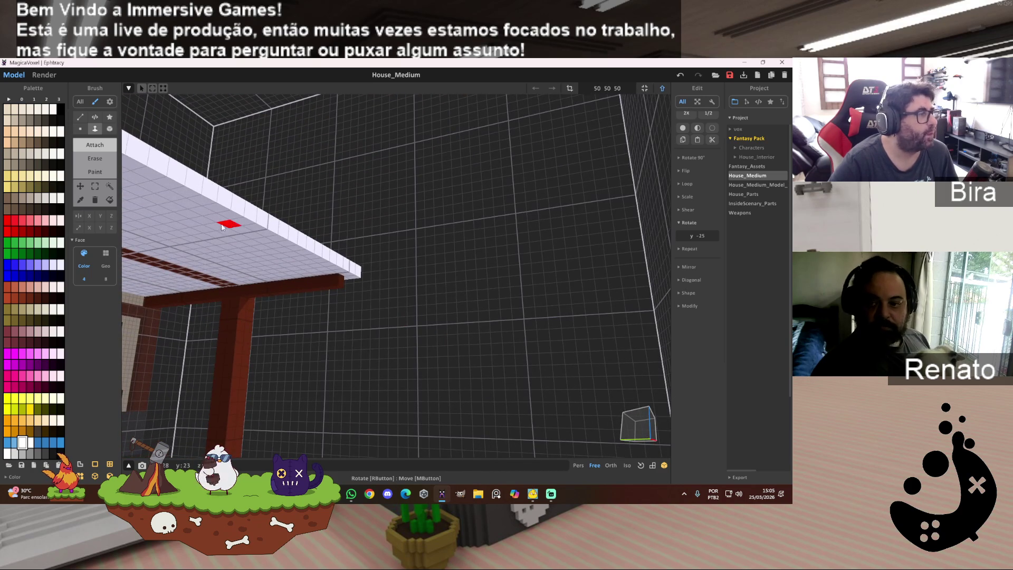
left_click(110, 128)
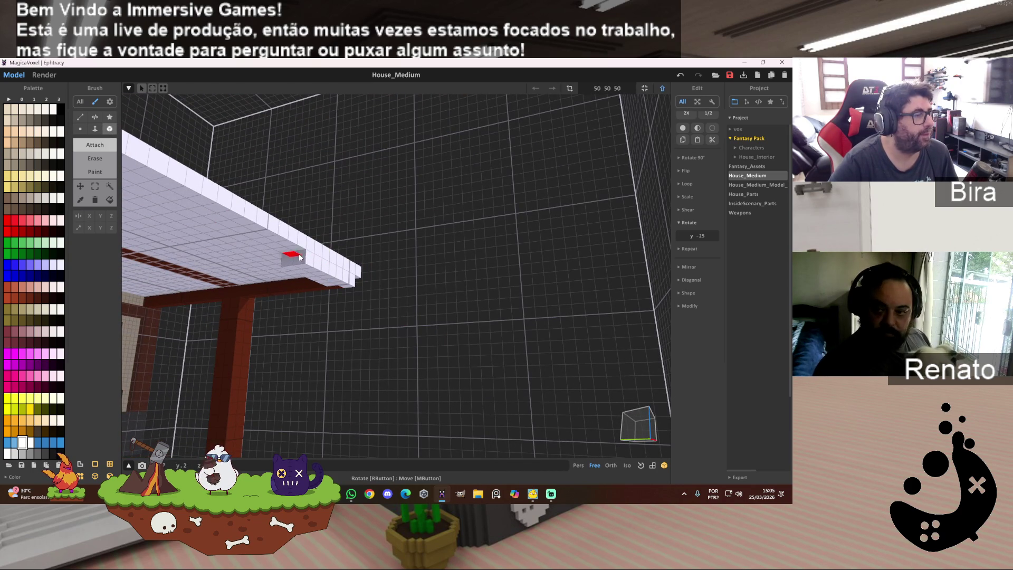
mouse_move(375, 249)
right_mouse_down()
mouse_move(254, 244)
mouse_move(268, 262)
right_mouse_up()
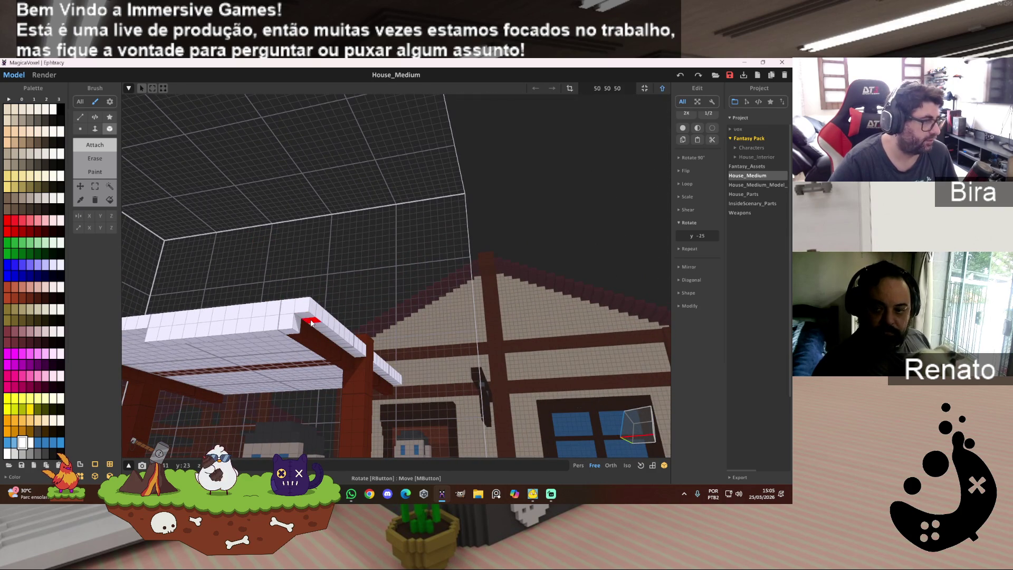
mouse_move(231, 312)
right_mouse_down()
mouse_move(342, 317)
mouse_move(388, 299)
mouse_move(343, 235)
right_mouse_up()
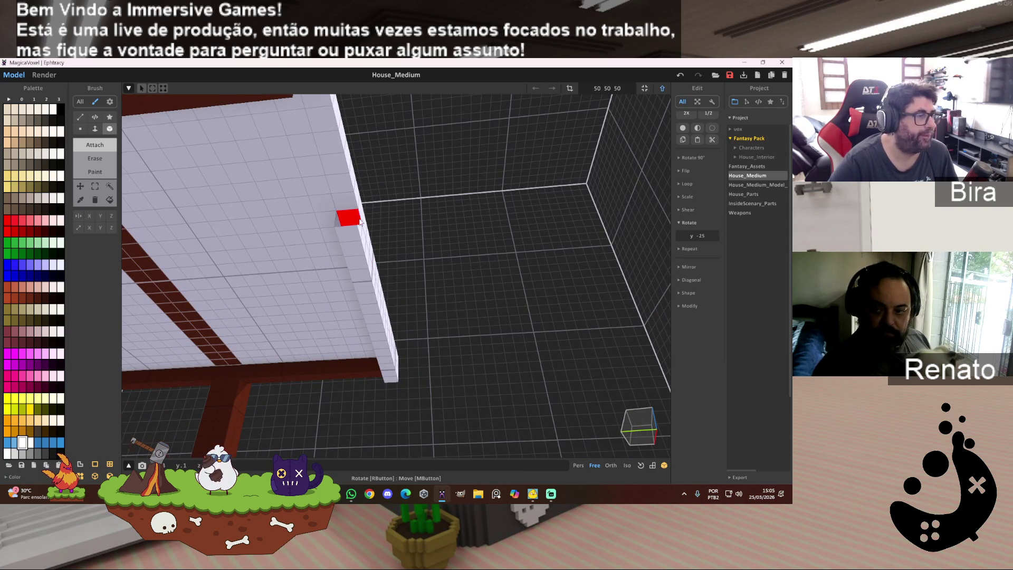
right_click_drag(338, 170, 355, 195)
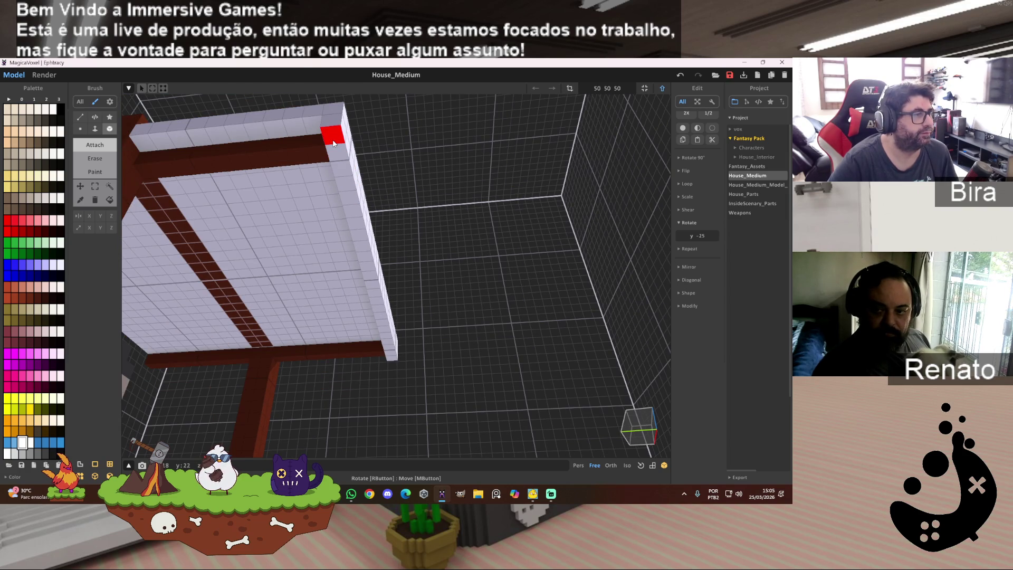
left_click_drag(334, 143, 378, 316)
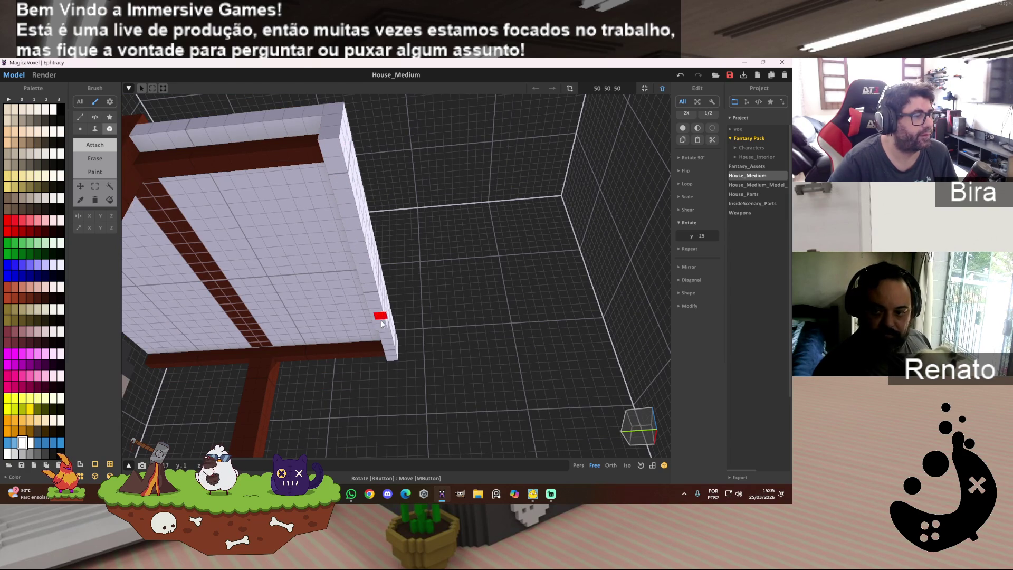
mouse_move(389, 357)
right_mouse_down()
mouse_move(461, 258)
mouse_move(380, 229)
mouse_move(389, 278)
mouse_move(382, 233)
mouse_move(452, 199)
mouse_move(413, 264)
mouse_move(362, 317)
mouse_move(448, 339)
mouse_move(439, 331)
mouse_move(461, 336)
mouse_move(466, 328)
mouse_move(407, 330)
right_mouse_up()
scroll(459, 328, "up", 3)
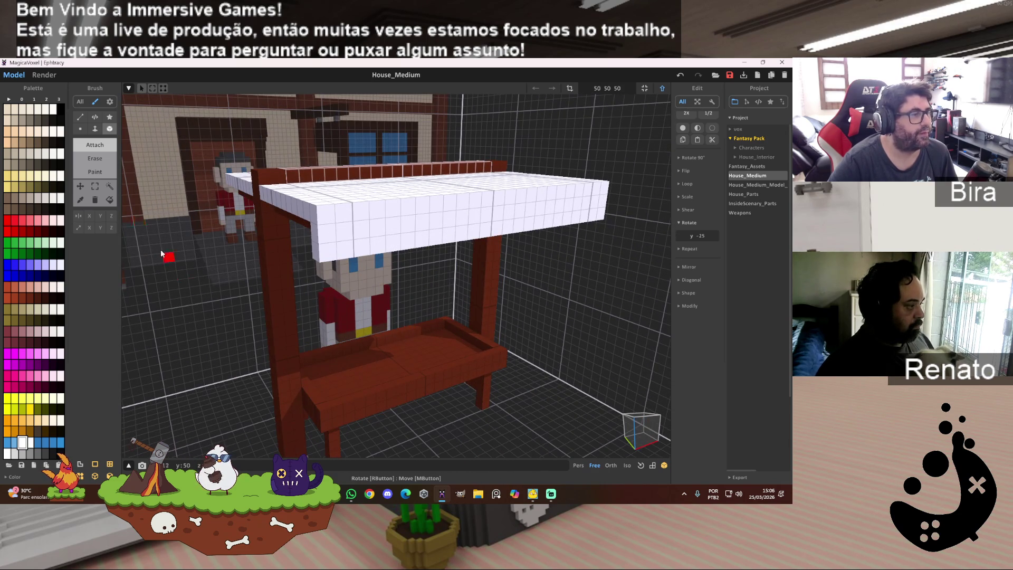
Try erasing the roof's top-right corner voxels, then undo the removal.
left_click(105, 164)
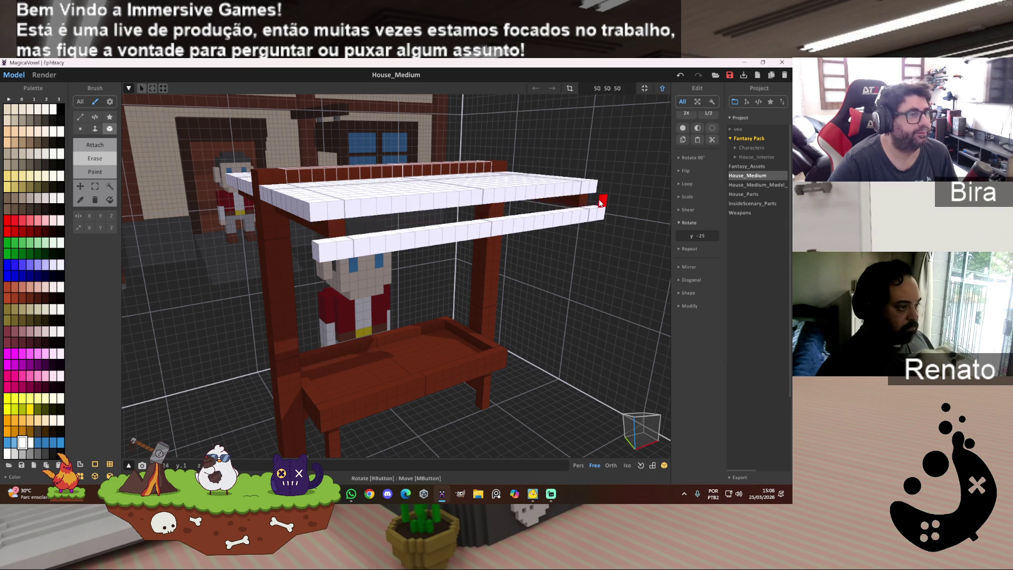
left_click(597, 184)
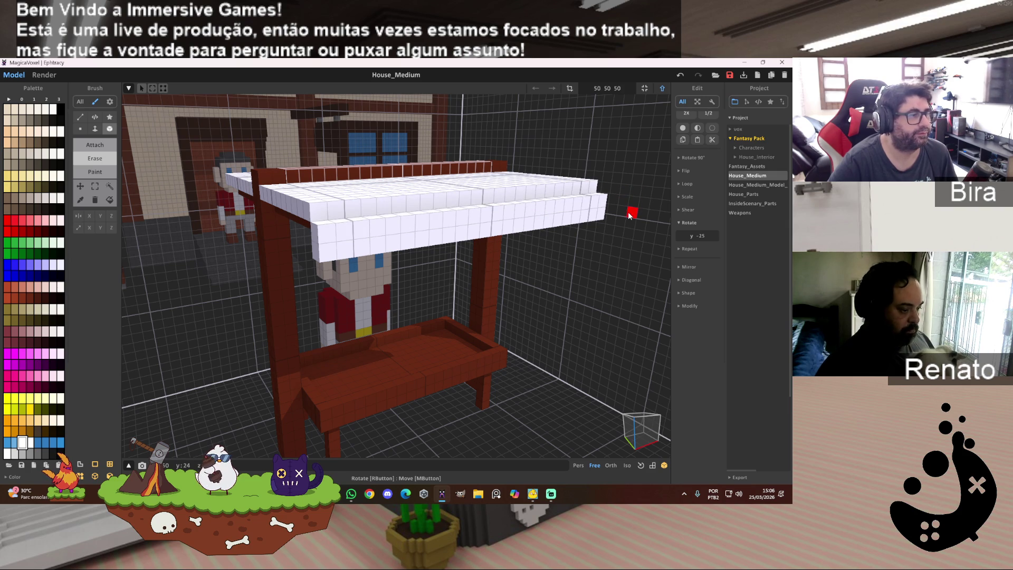
key("ctrl+z")
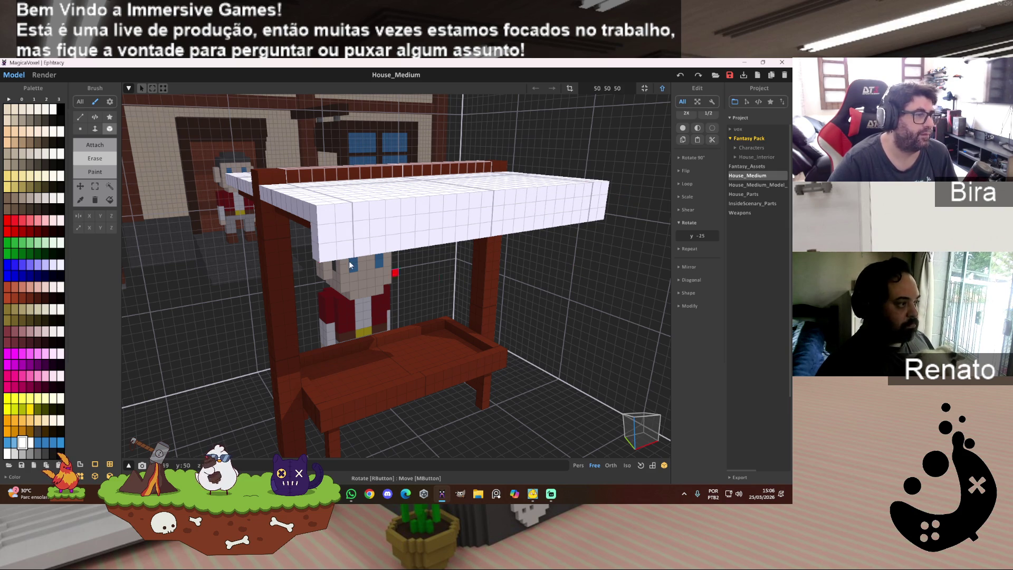
scroll(565, 290, "up", 5)
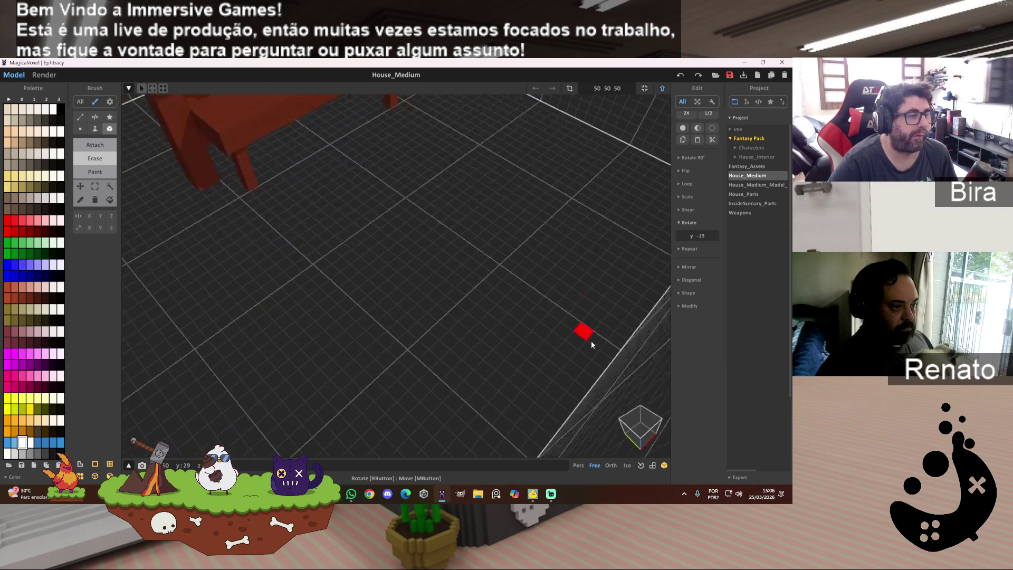
mouse_move(580, 331)
right_mouse_down()
mouse_move(520, 236)
mouse_move(537, 232)
right_mouse_up()
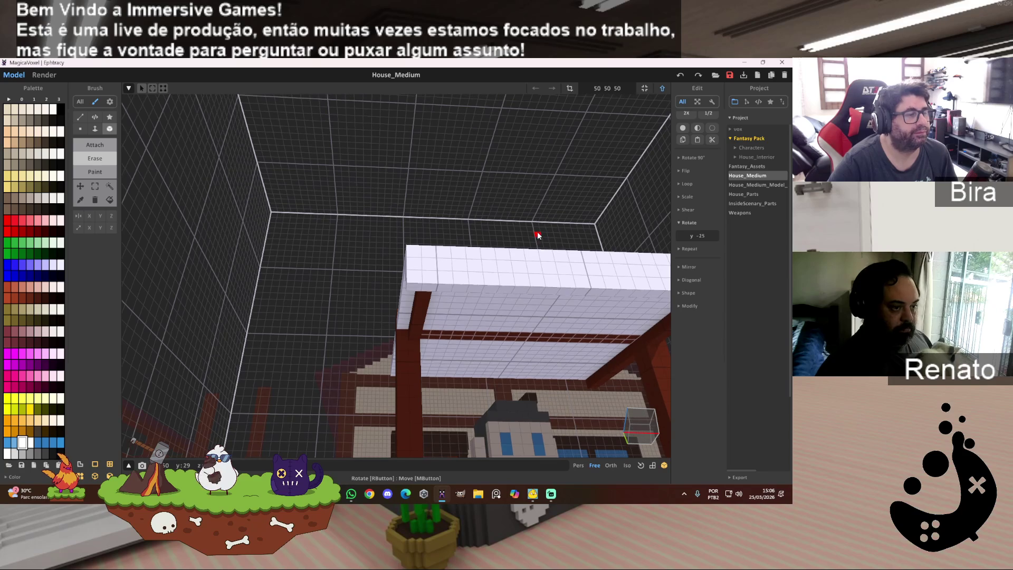
scroll(537, 231, "down", 5)
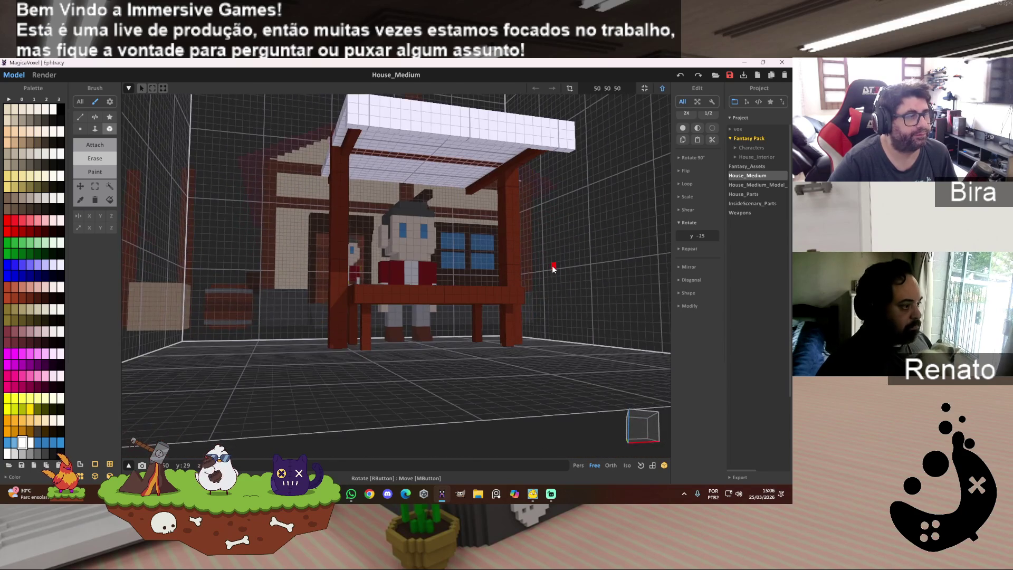
scroll(552, 265, "up", 5)
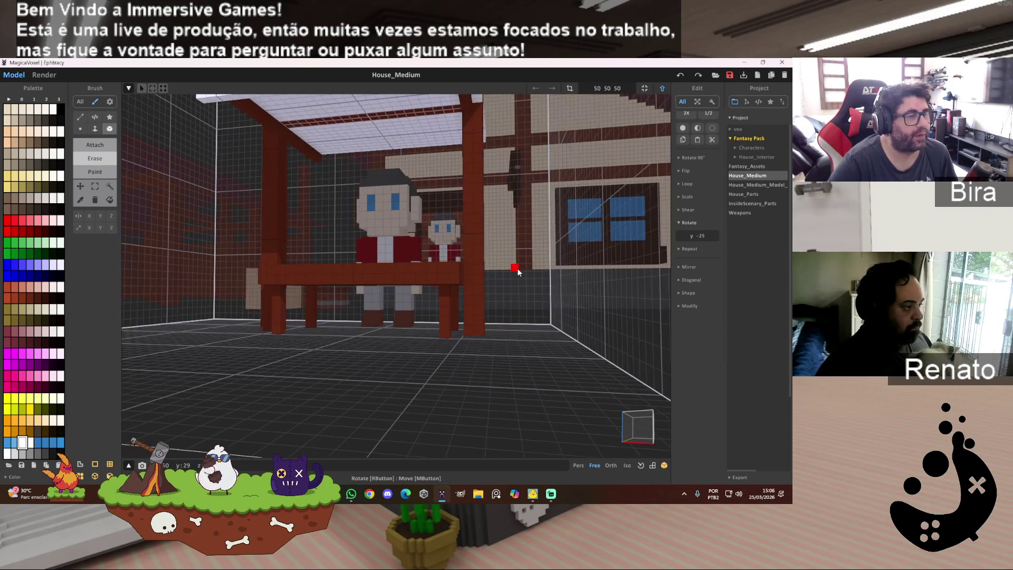
scroll(528, 270, "down", 3)
Choose dark red from the palette and undo an accidental canopy erase.
mouse_move(556, 276)
right_mouse_down()
mouse_move(579, 199)
mouse_move(544, 310)
mouse_move(558, 328)
mouse_move(447, 315)
right_mouse_up()
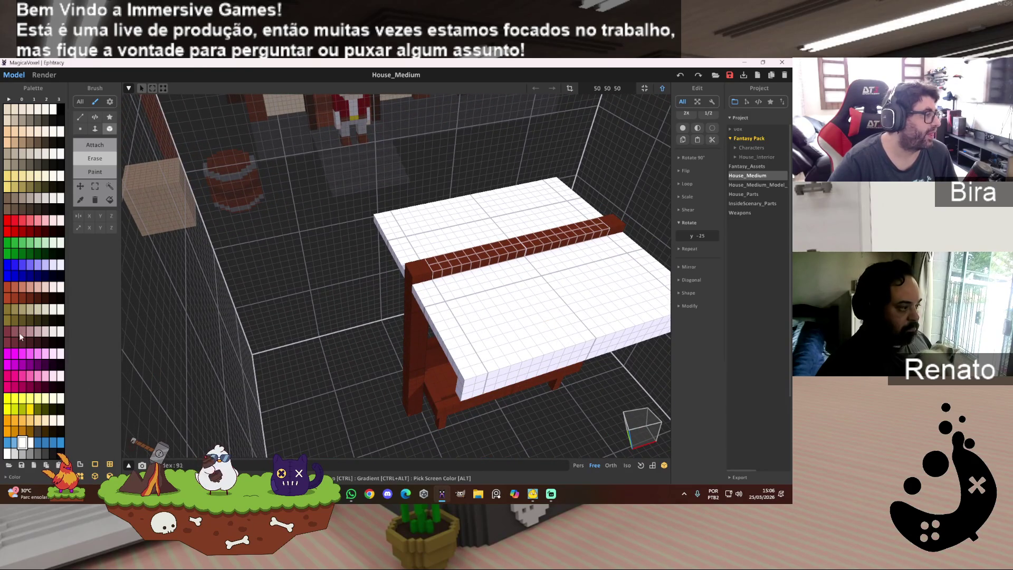
left_click(38, 231)
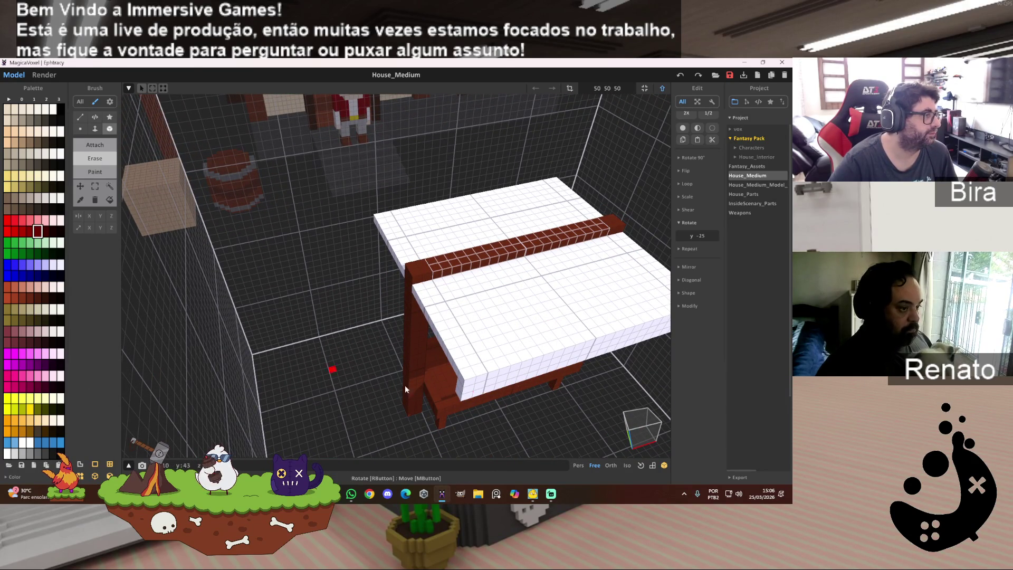
right_click_drag(461, 376, 422, 368)
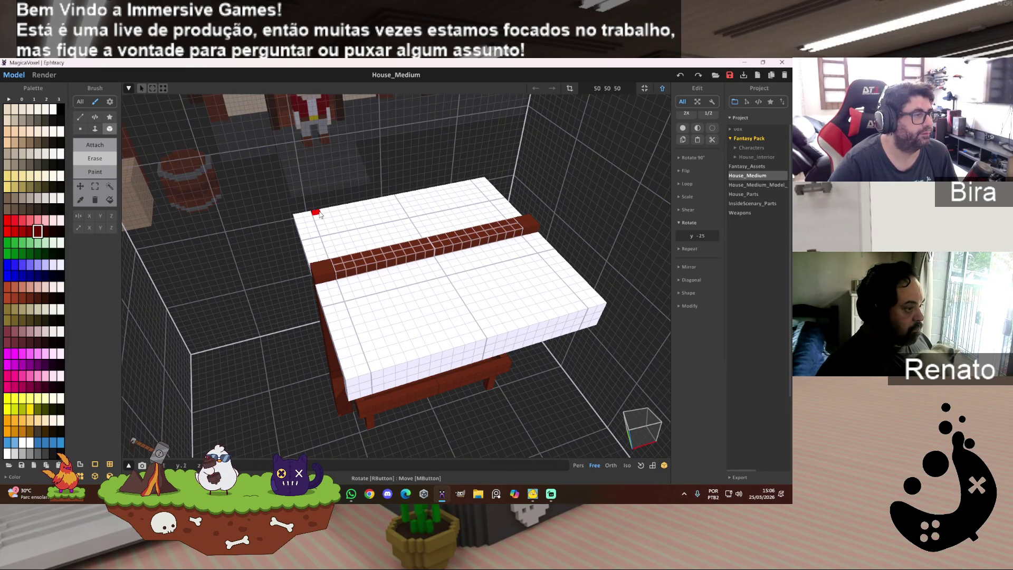
left_click_drag(321, 214, 336, 232)
key("ctrl+z")
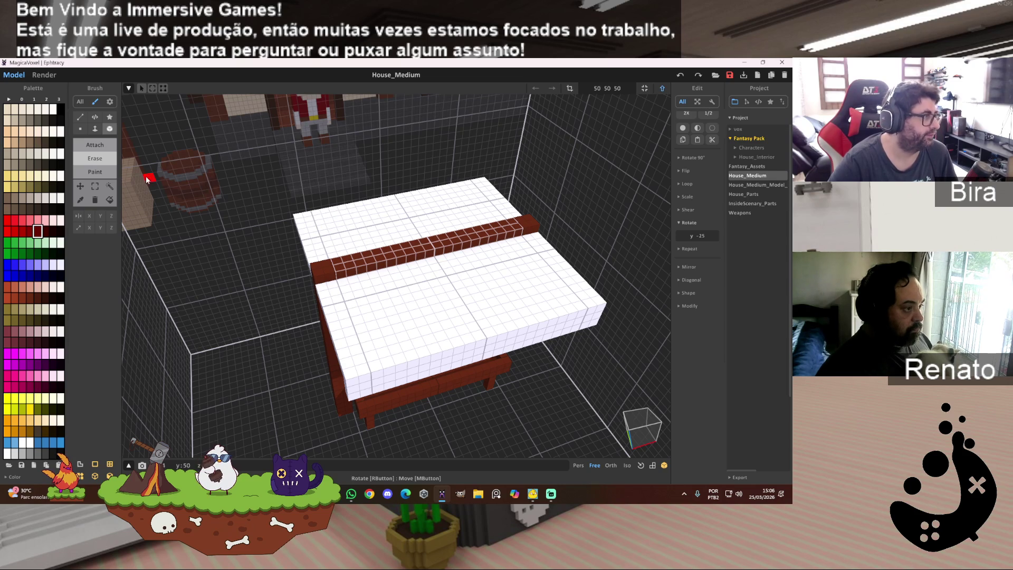
Paint six evenly spaced dark-red stripes over the canopy top and down its front.
left_click_drag(321, 217, 385, 366)
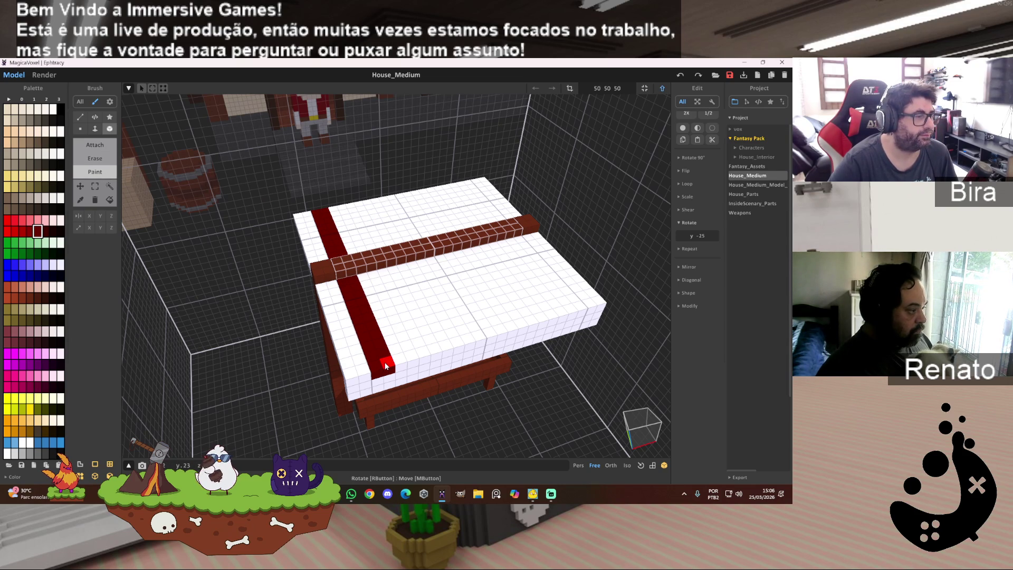
left_click_drag(386, 366, 389, 388)
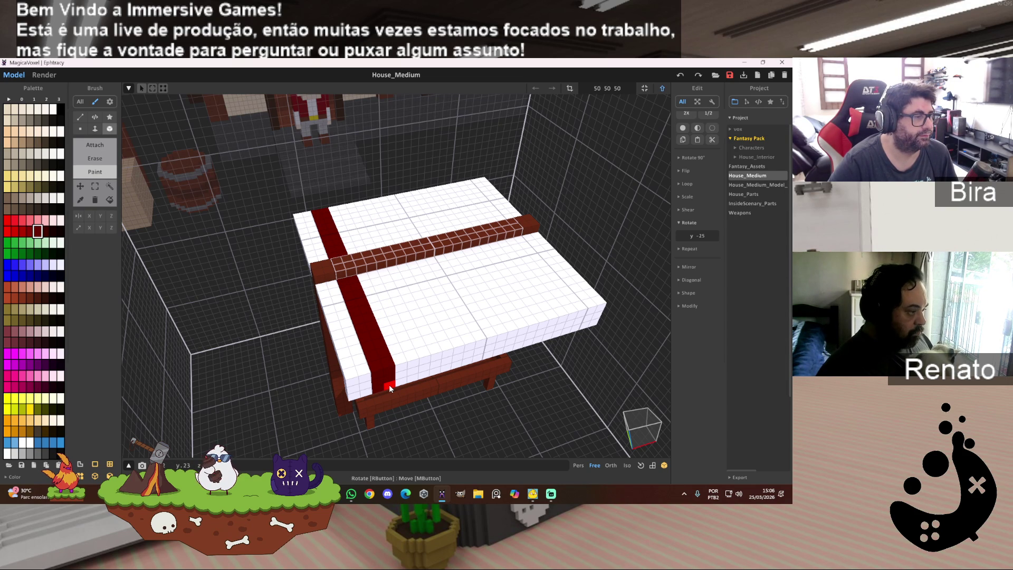
left_click_drag(353, 214, 438, 371)
mouse_move(438, 371)
right_mouse_down()
mouse_move(489, 292)
mouse_move(502, 303)
mouse_move(434, 290)
mouse_move(497, 292)
right_mouse_up()
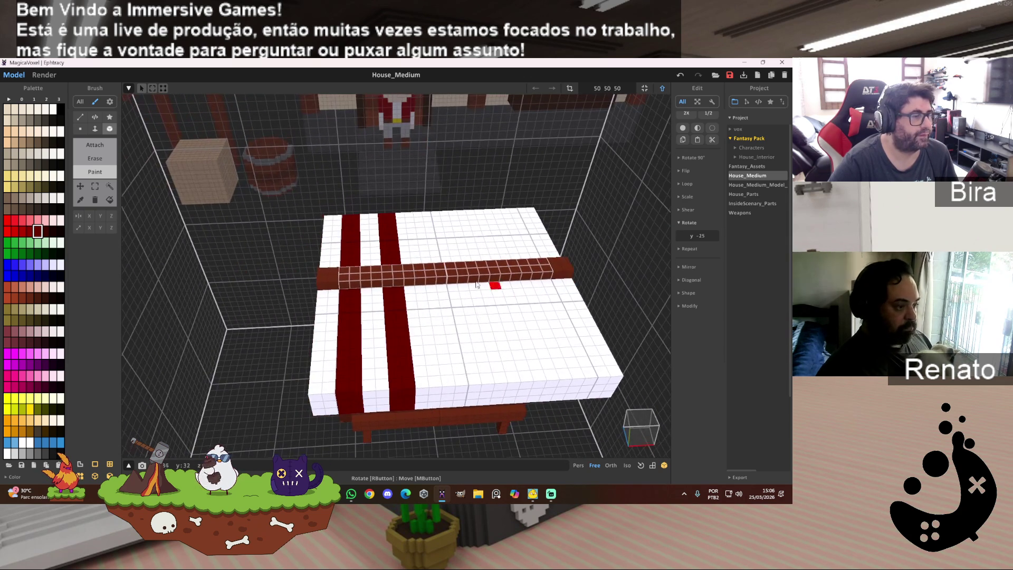
left_click_drag(420, 213, 461, 404)
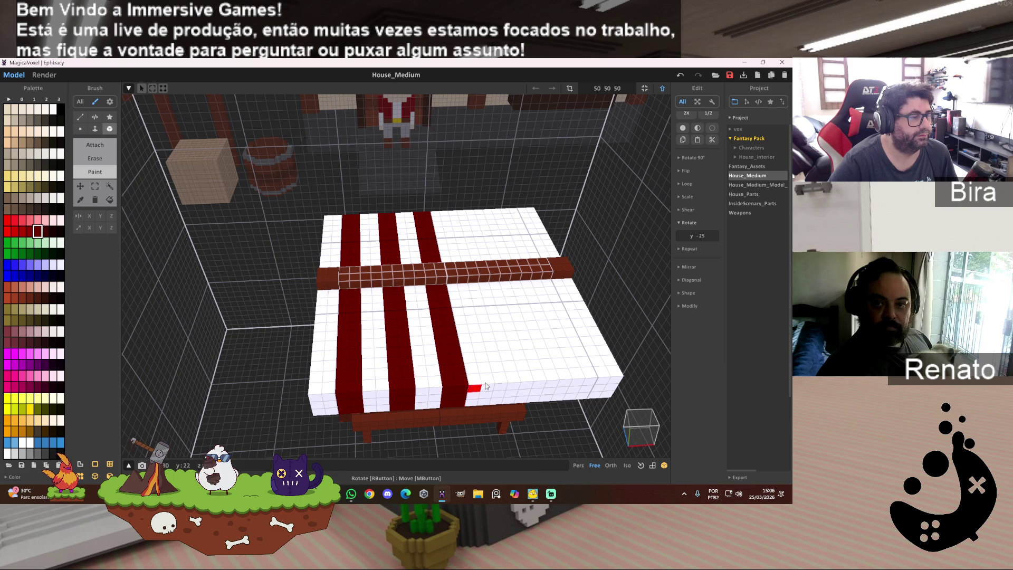
middle_click_drag(463, 401, 503, 307)
mouse_move(392, 215)
left_mouse_down()
mouse_move(436, 401)
mouse_move(422, 413)
mouse_move(421, 401)
left_mouse_up()
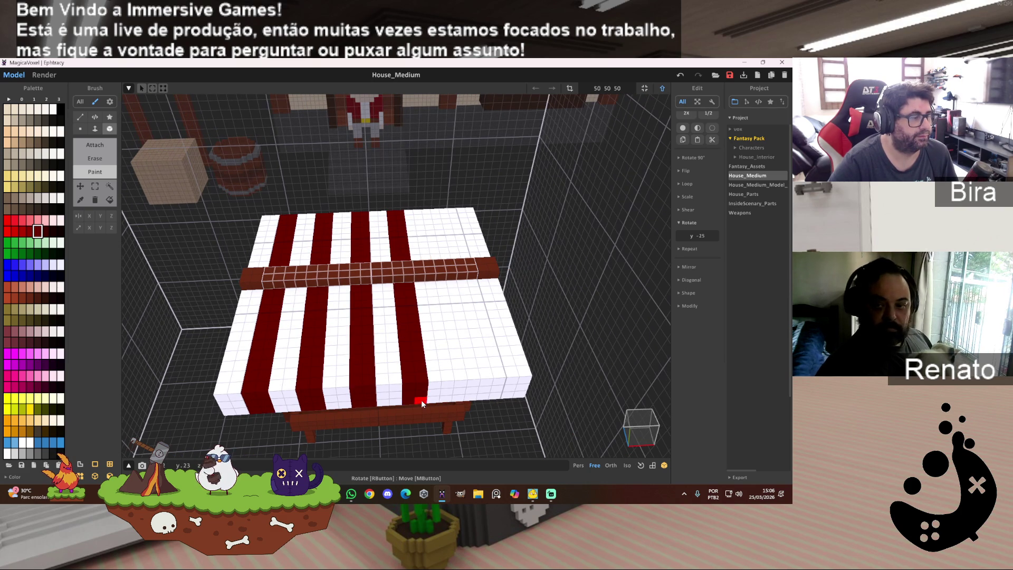
left_click_drag(428, 214, 473, 404)
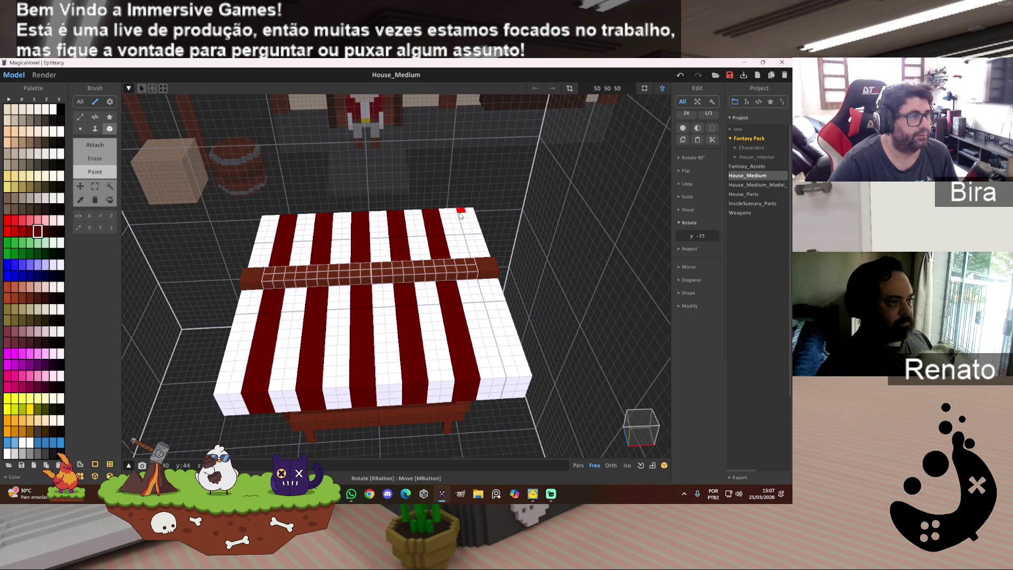
left_click_drag(460, 215, 524, 401)
mouse_move(600, 362)
right_mouse_down()
mouse_move(561, 321)
mouse_move(551, 325)
mouse_move(552, 373)
mouse_move(536, 285)
right_mouse_up()
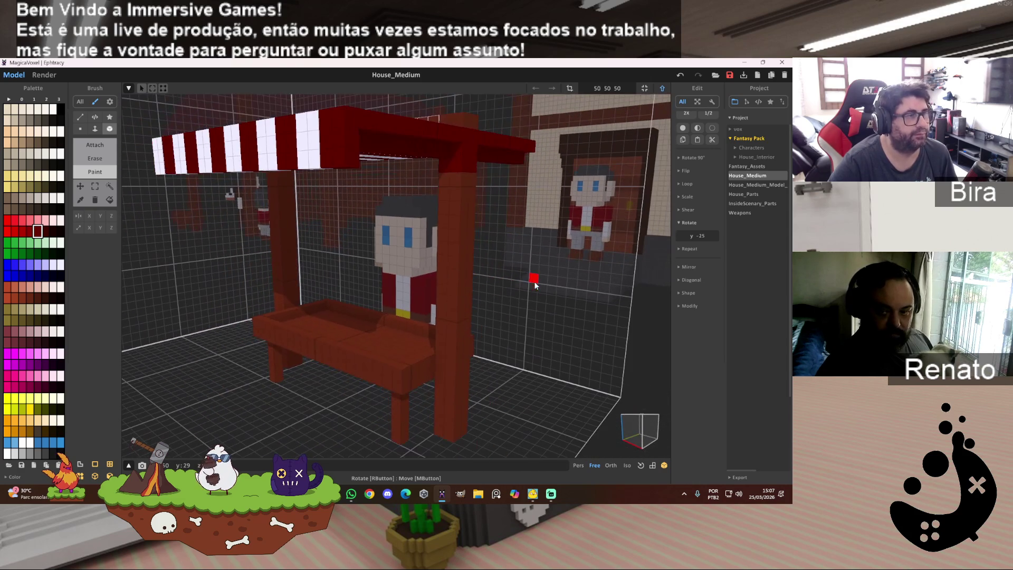
Sample the pillar colour, then inspect the striped awning from below and above.
left_click(460, 214, "alt")
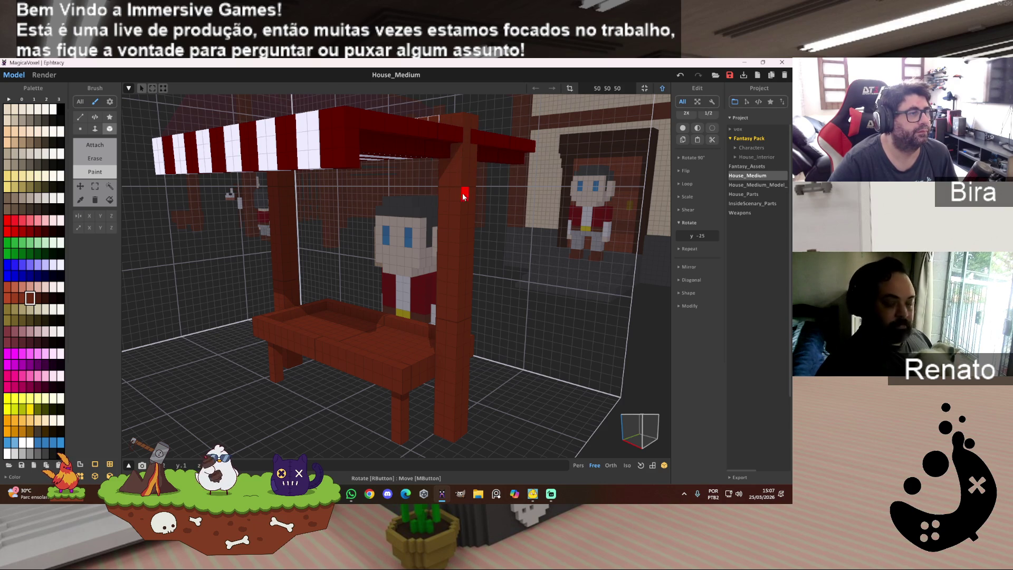
scroll(467, 202, "up", 5)
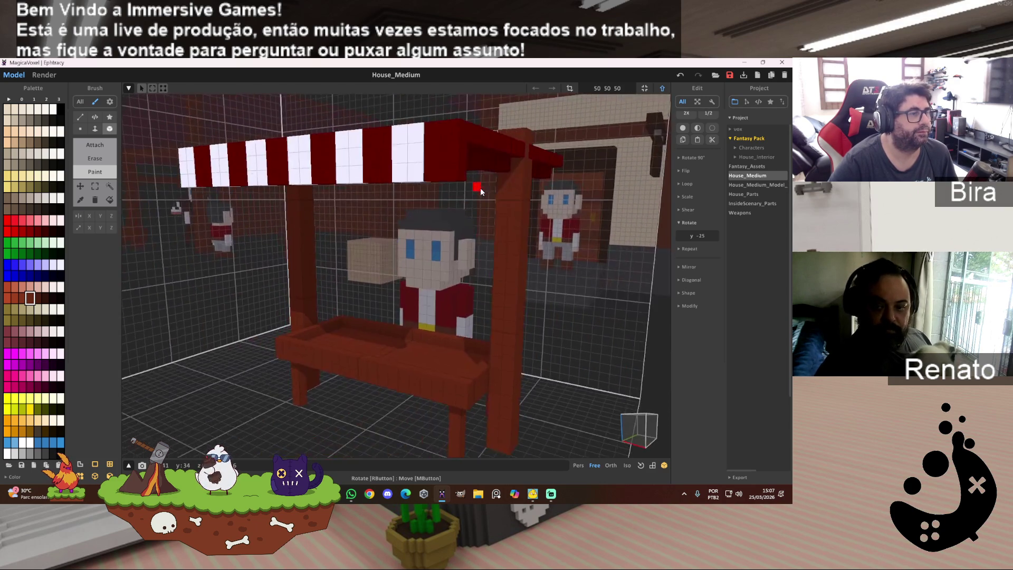
mouse_move(468, 171)
right_mouse_down()
mouse_move(452, 151)
mouse_move(367, 179)
right_mouse_up()
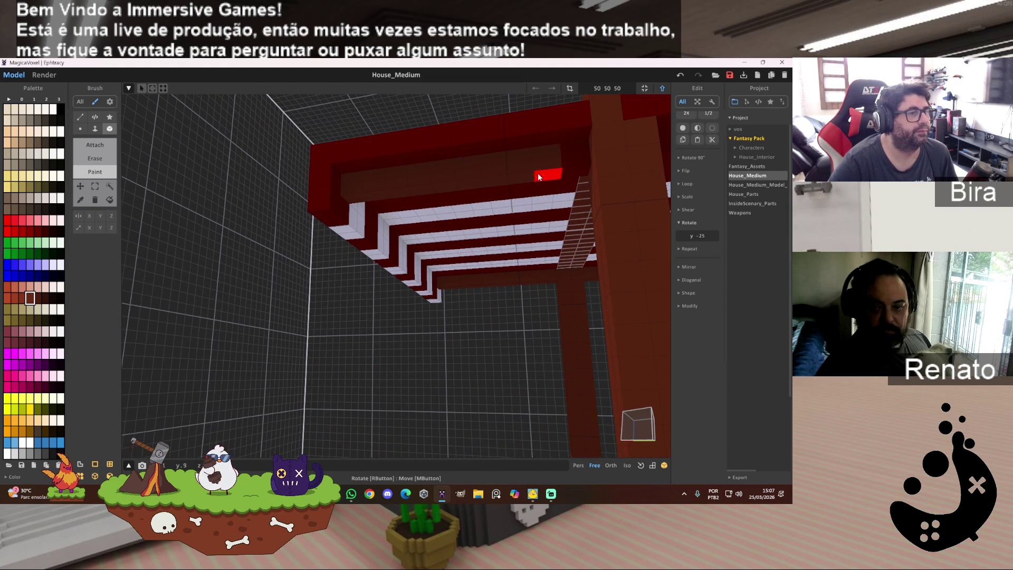
mouse_move(569, 172)
right_mouse_down()
mouse_move(641, 187)
mouse_move(528, 179)
right_mouse_up()
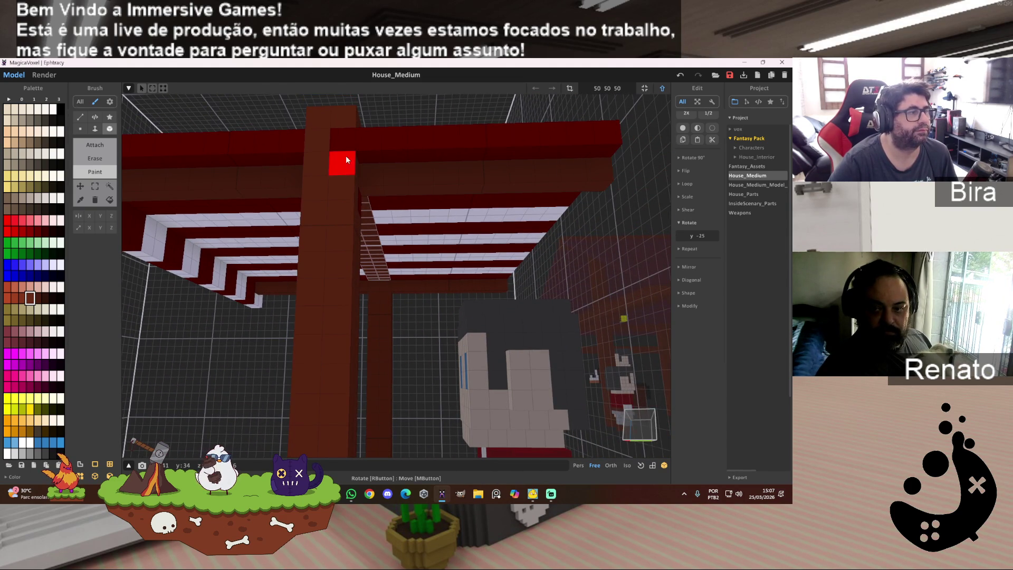
right_click_drag(349, 159, 330, 228)
scroll(327, 229, "up", 10)
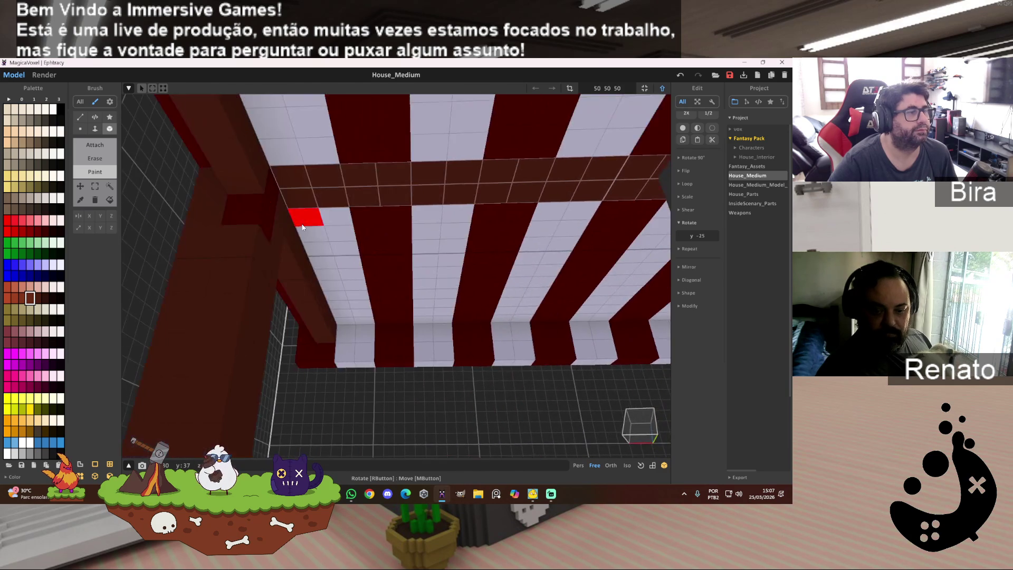
scroll(274, 225, "down", 10)
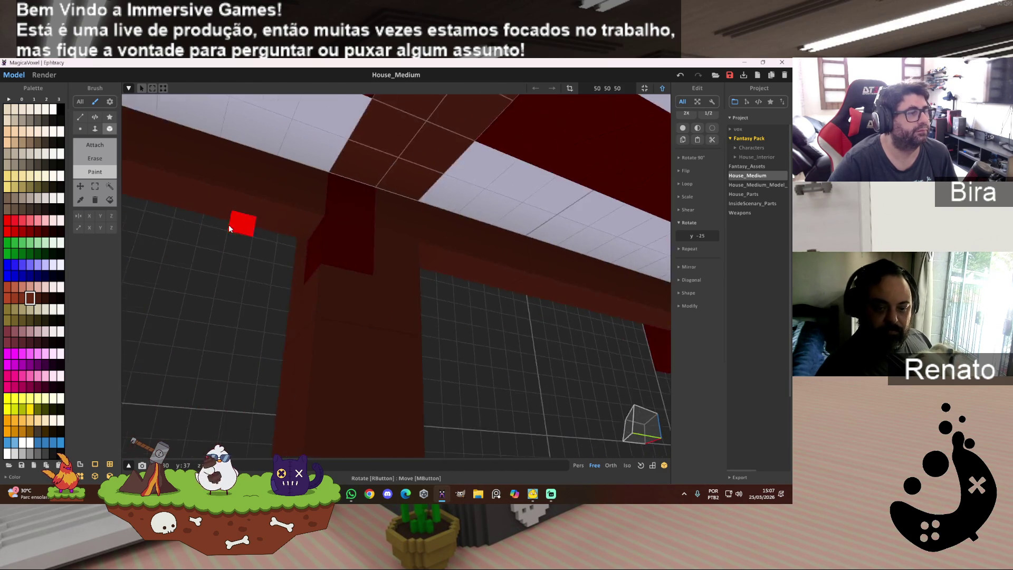
scroll(442, 250, "up", 5)
scroll(426, 268, "down", 5)
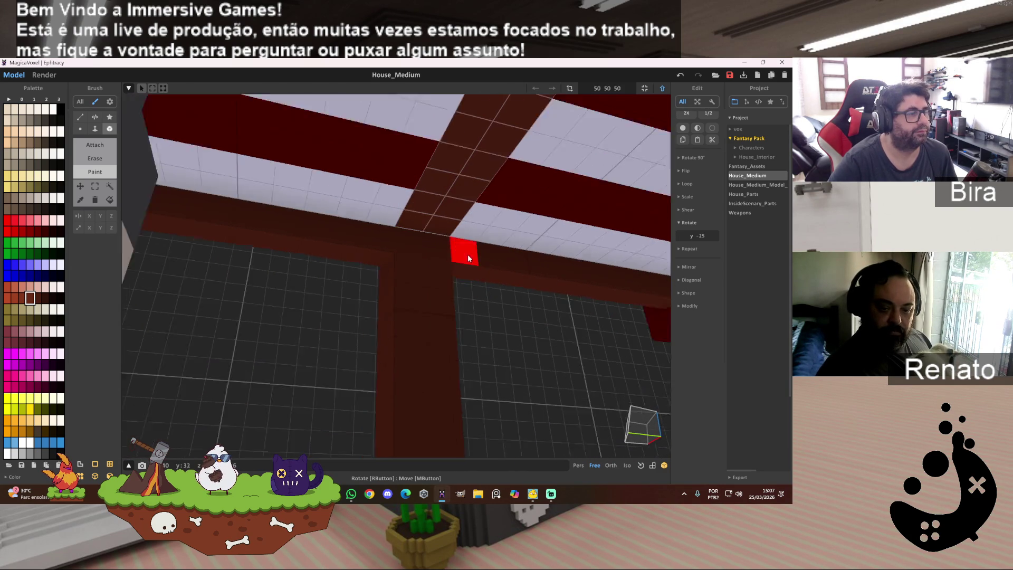
mouse_move(483, 259)
right_mouse_down()
mouse_move(460, 248)
mouse_move(483, 199)
mouse_move(469, 346)
mouse_move(590, 316)
right_mouse_up()
scroll(469, 346, "down", 3)
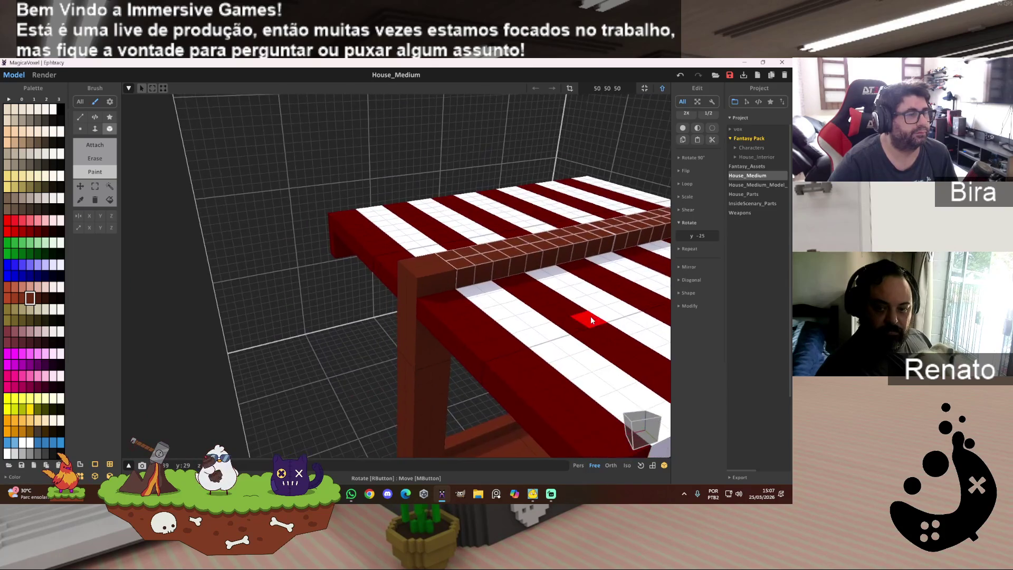
scroll(590, 315, "up", 3)
Switch to Marquee selection and clear the beam's voxel selection.
left_click(95, 186)
left_click(281, 157)
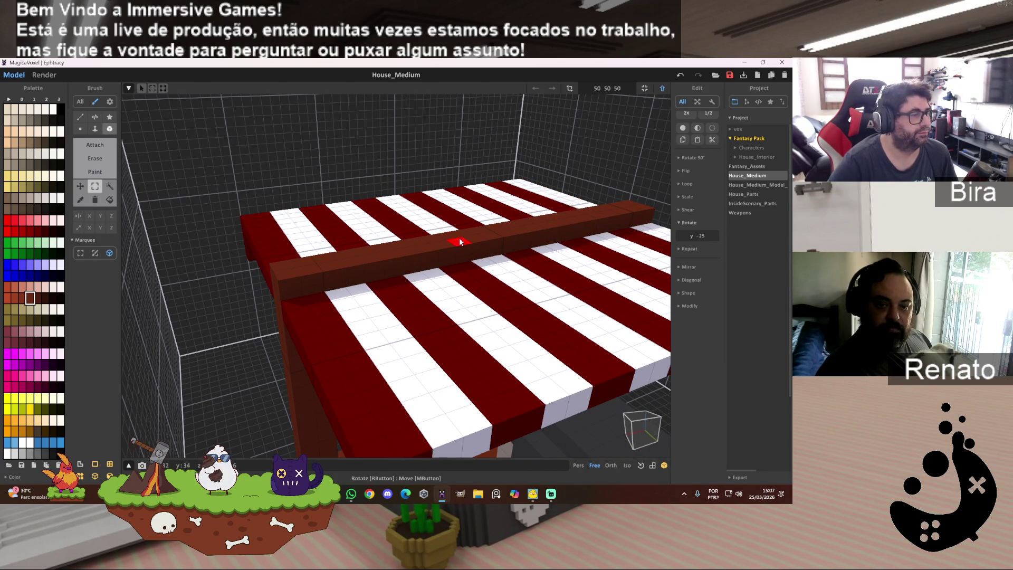
mouse_move(565, 220)
right_mouse_down()
mouse_move(477, 227)
mouse_move(472, 269)
mouse_move(531, 146)
mouse_move(449, 154)
mouse_move(286, 144)
mouse_move(290, 132)
mouse_move(200, 107)
mouse_move(388, 217)
right_mouse_up()
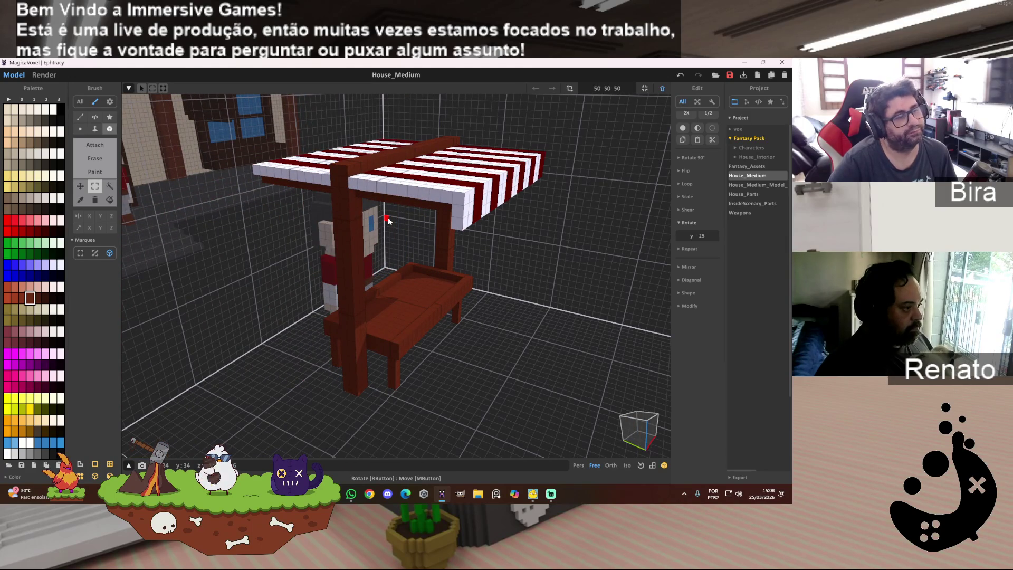
Select the stall model for editing and show the Render view of the farm scene.
mouse_move(508, 301)
right_mouse_down()
mouse_move(525, 302)
mouse_move(502, 306)
right_mouse_up()
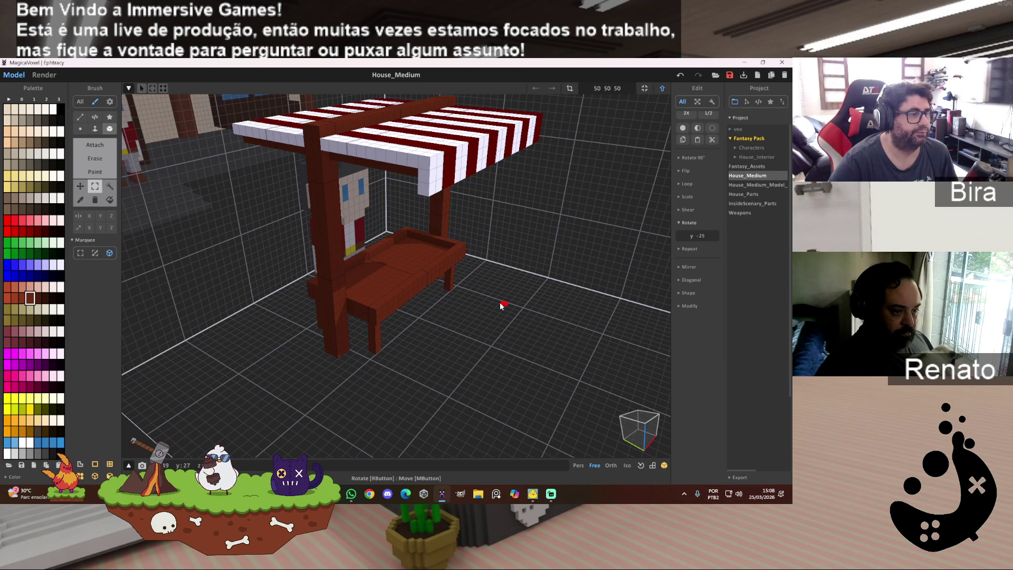
left_click(644, 88)
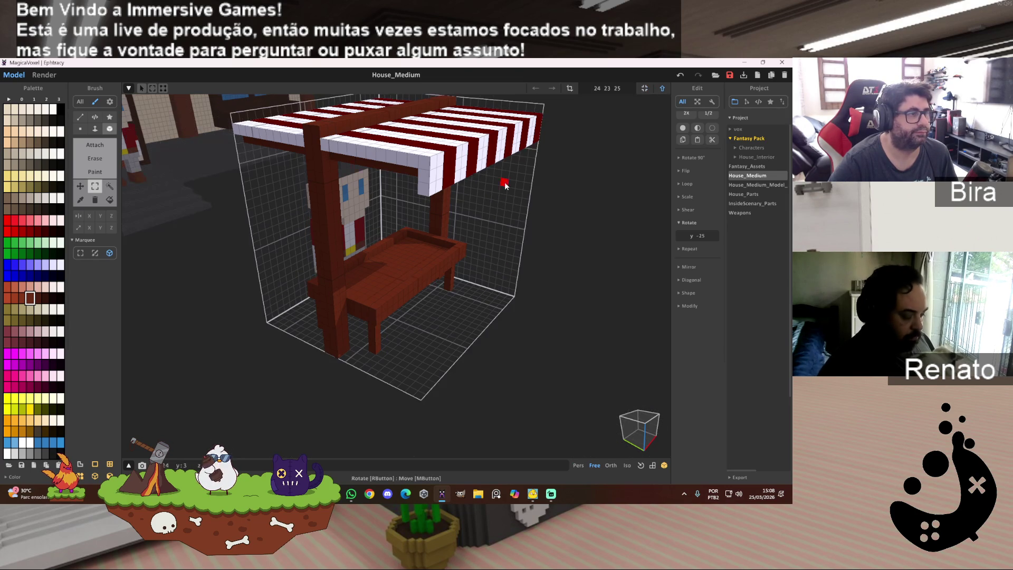
left_click(44, 75)
scroll(506, 208, "down", 5)
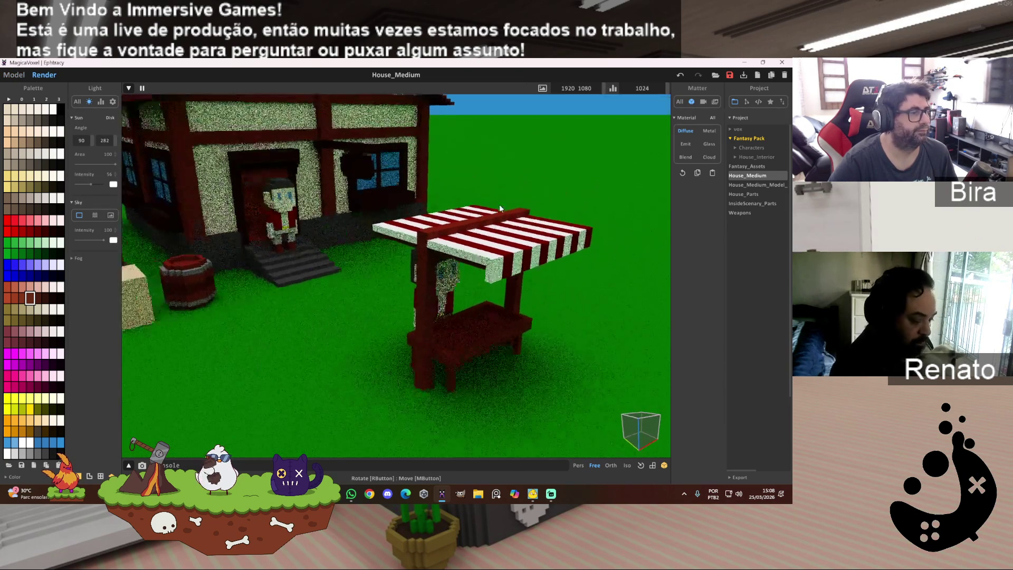
Inspect the rendered house, shed and stall, then return to the Model editor.
scroll(495, 219, "down", 2)
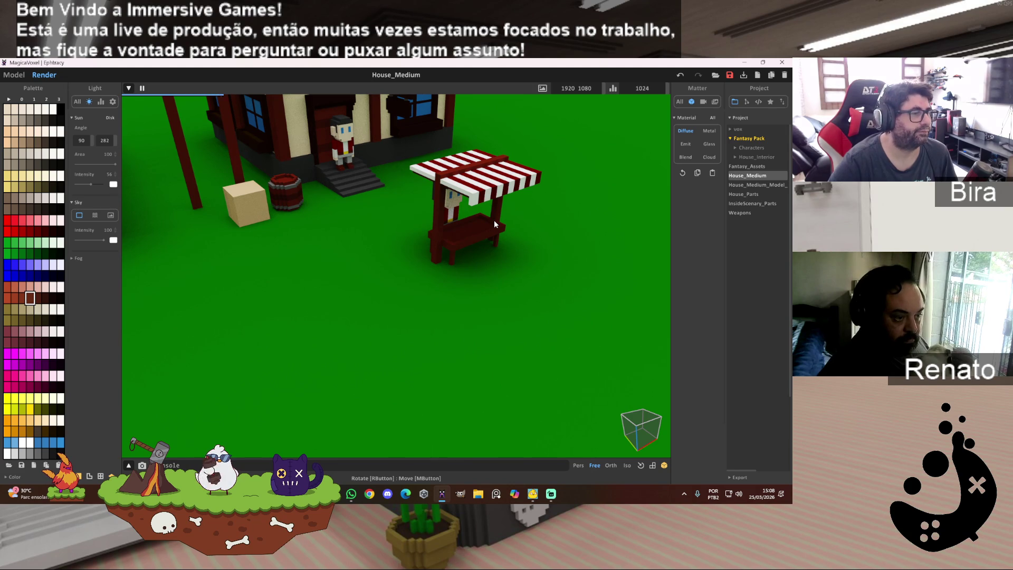
middle_click_drag(425, 271, 427, 305)
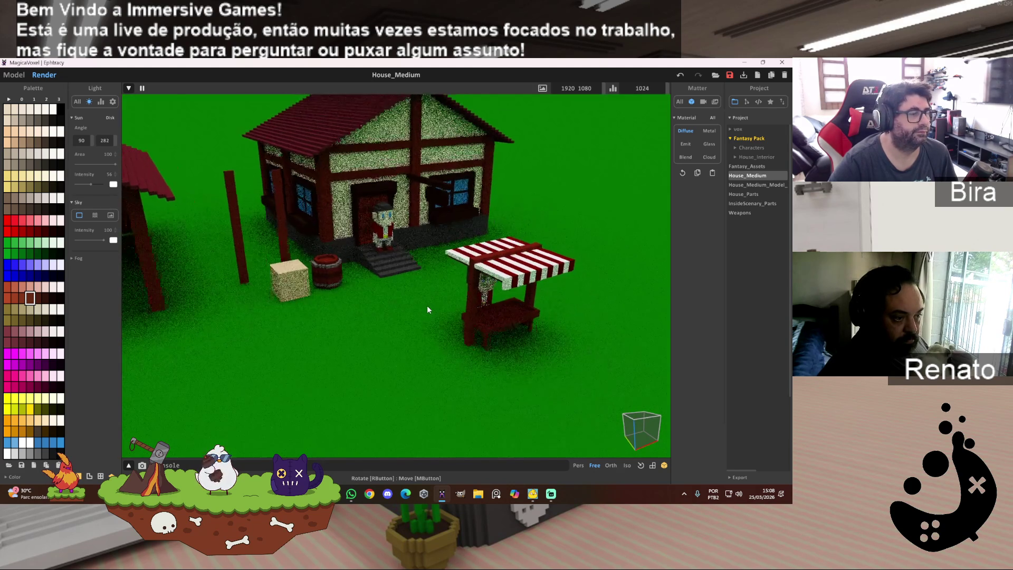
scroll(427, 305, "down", 6)
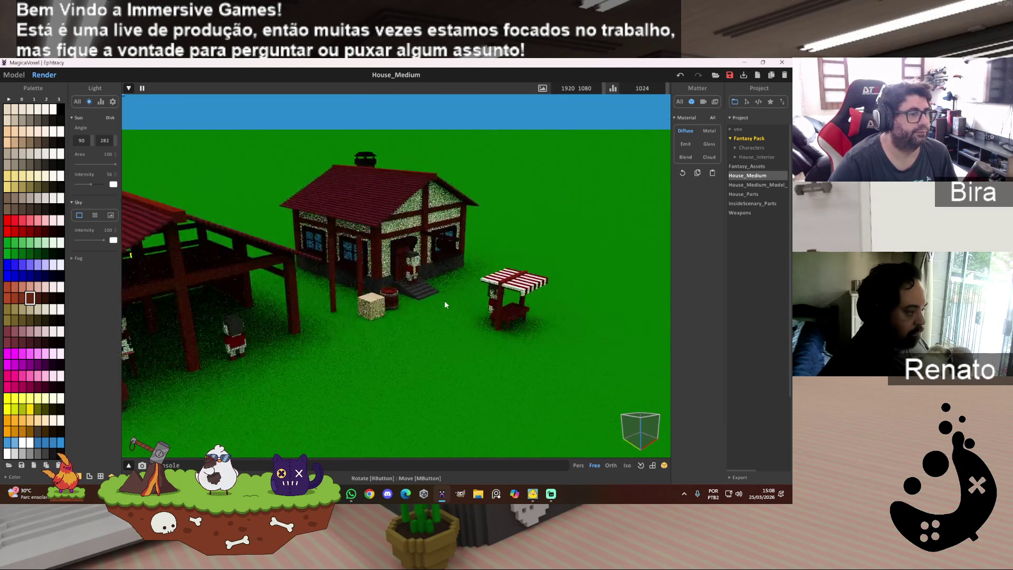
scroll(432, 309, "up", 5)
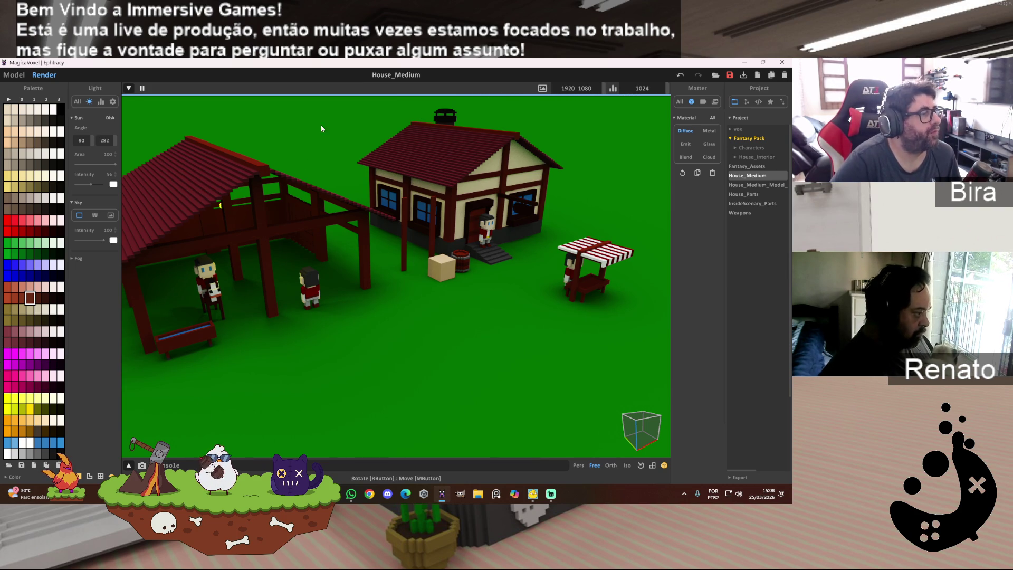
left_click(18, 78)
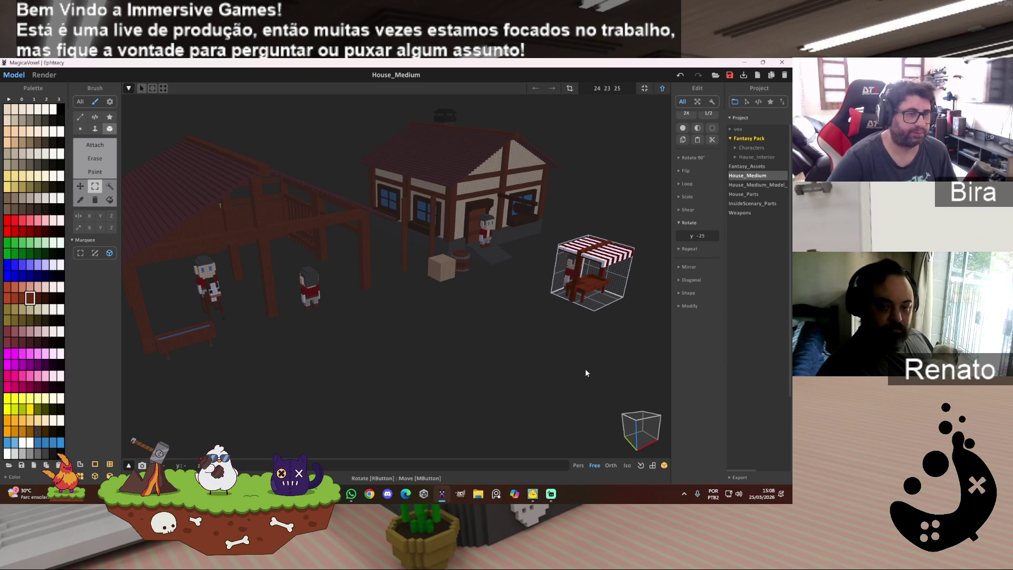
In world mode, move the crate and barrel together toward the striped market stall.
left_click(656, 90)
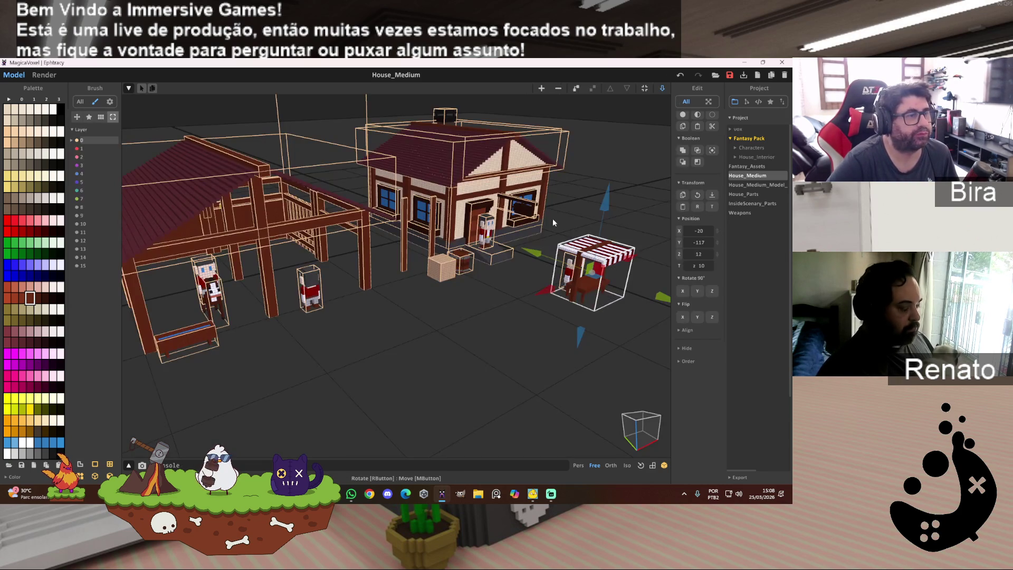
left_click(467, 261)
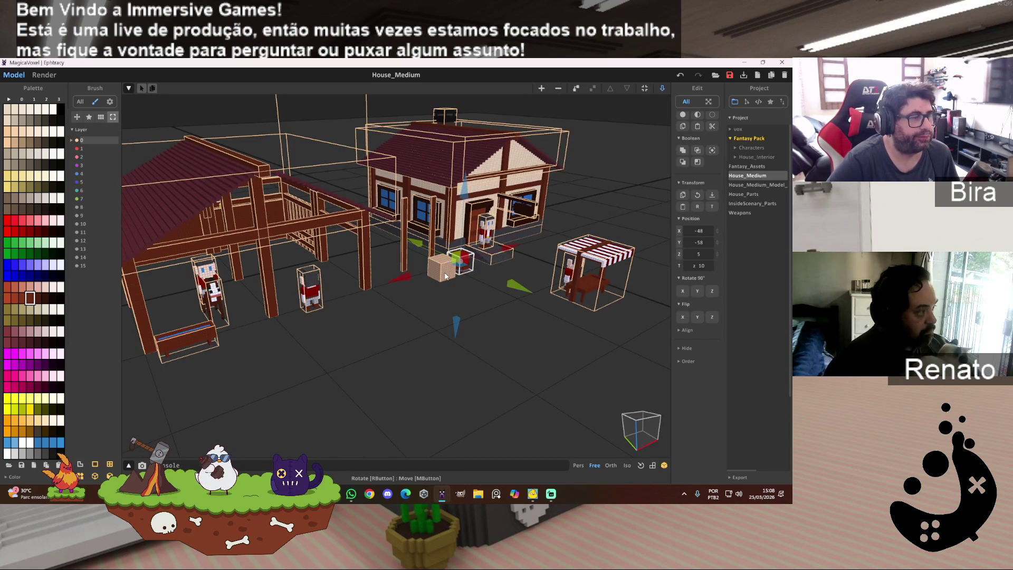
left_click_drag(511, 292, 629, 348)
right_click_drag(629, 348, 570, 368)
key("f")
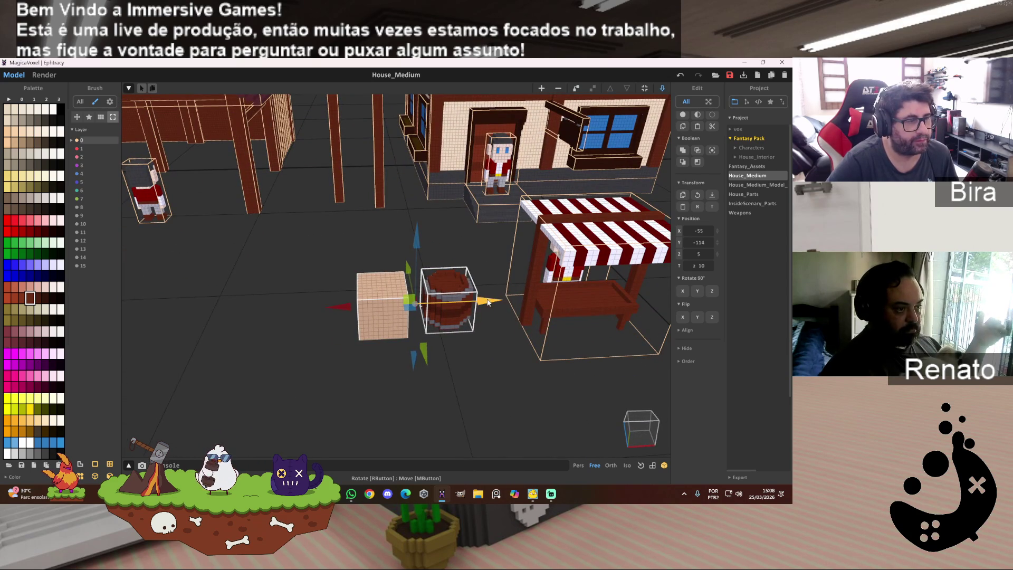
left_click_drag(505, 309, 526, 305)
left_click_drag(471, 356, 477, 363)
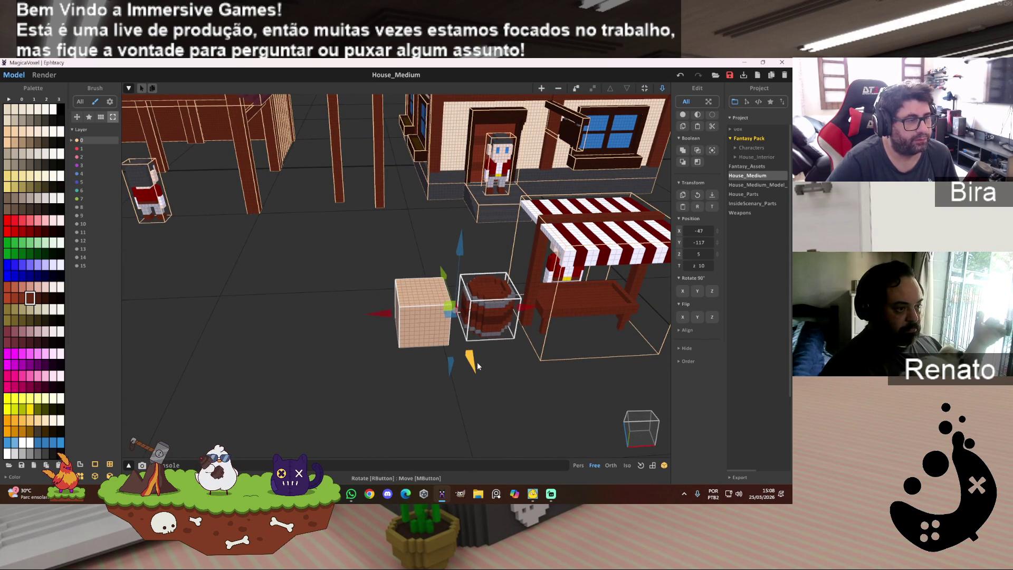
Place the barrel beside the stall and set the crate right next to it.
left_click(418, 323)
left_click_drag(419, 323, 413, 285)
mouse_move(486, 275)
left_mouse_down()
mouse_move(522, 304)
mouse_move(515, 332)
mouse_move(527, 357)
mouse_move(495, 323)
left_mouse_up()
left_click(495, 319)
mouse_move(509, 358)
left_mouse_down()
mouse_move(515, 387)
mouse_move(559, 366)
left_mouse_up()
left_click_drag(578, 330, 583, 332)
left_click(491, 269)
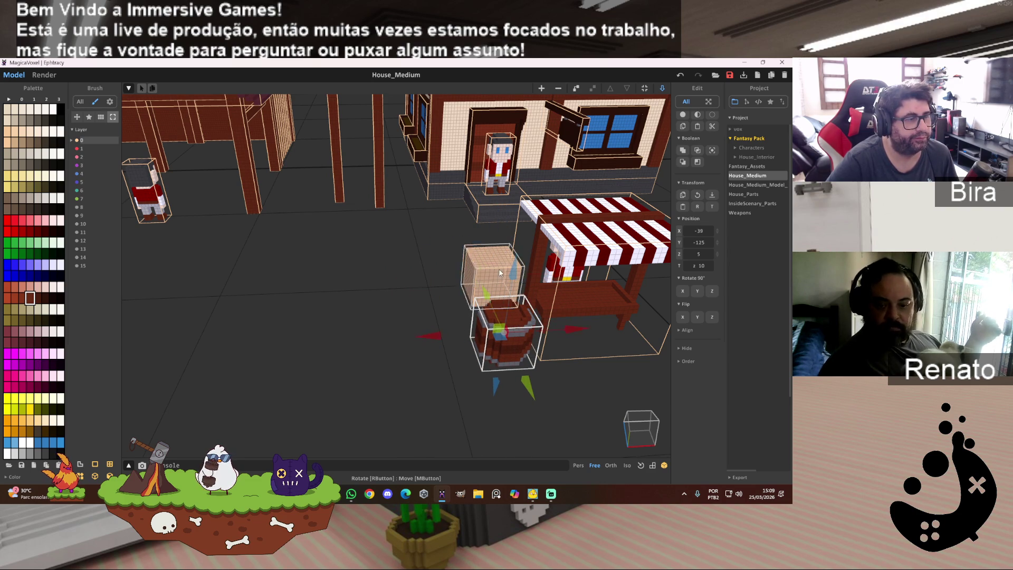
left_click_drag(418, 282, 402, 282)
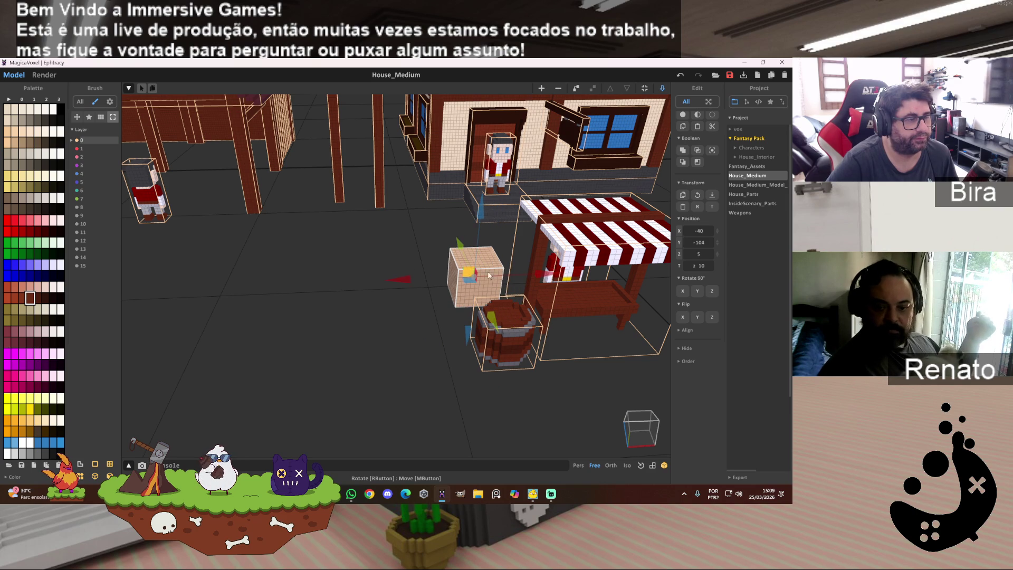
left_click_drag(459, 244, 463, 257)
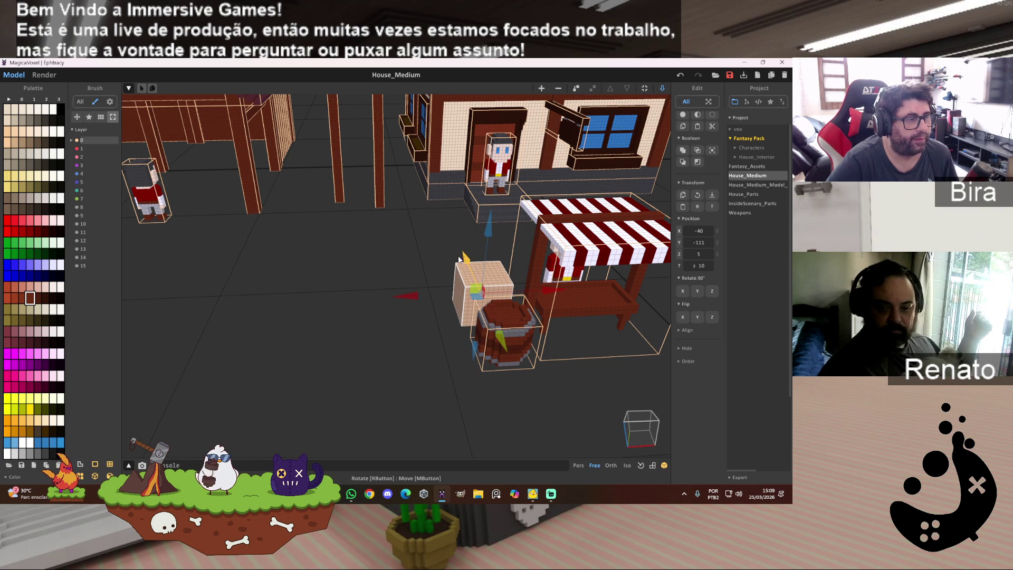
Show the scene rendered, orbiting to view the stall and house.
left_click(44, 75)
mouse_move(286, 202)
right_mouse_down()
mouse_move(363, 231)
mouse_move(414, 300)
right_mouse_up()
mouse_move(467, 347)
right_mouse_down()
mouse_move(473, 354)
mouse_move(472, 299)
mouse_move(489, 322)
mouse_move(468, 334)
right_mouse_up()
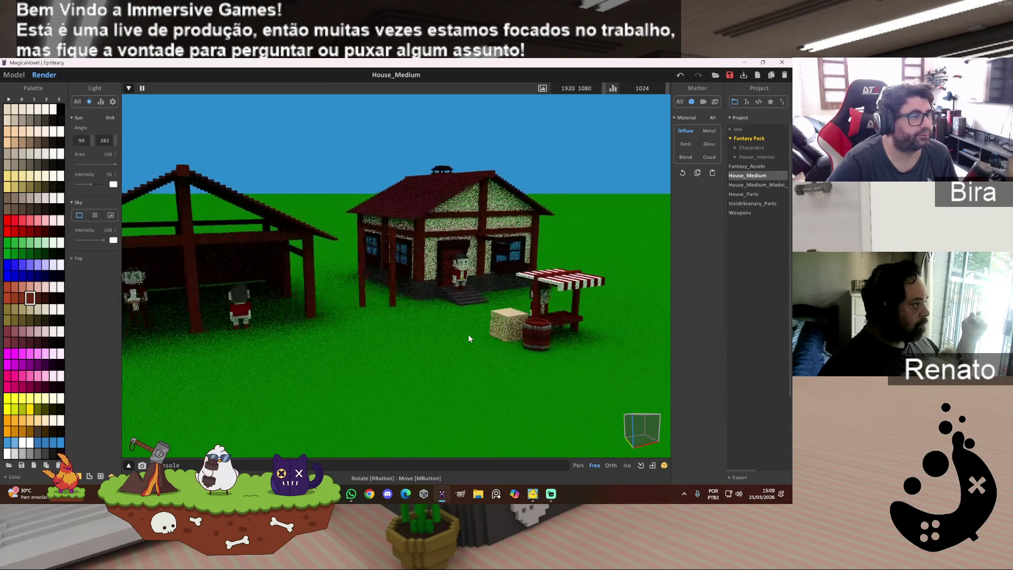
Zoom the render out to frame the whole farm, save the project, and switch to Edge.
scroll(468, 335, "down", 3)
right_click_drag(468, 334, 470, 334)
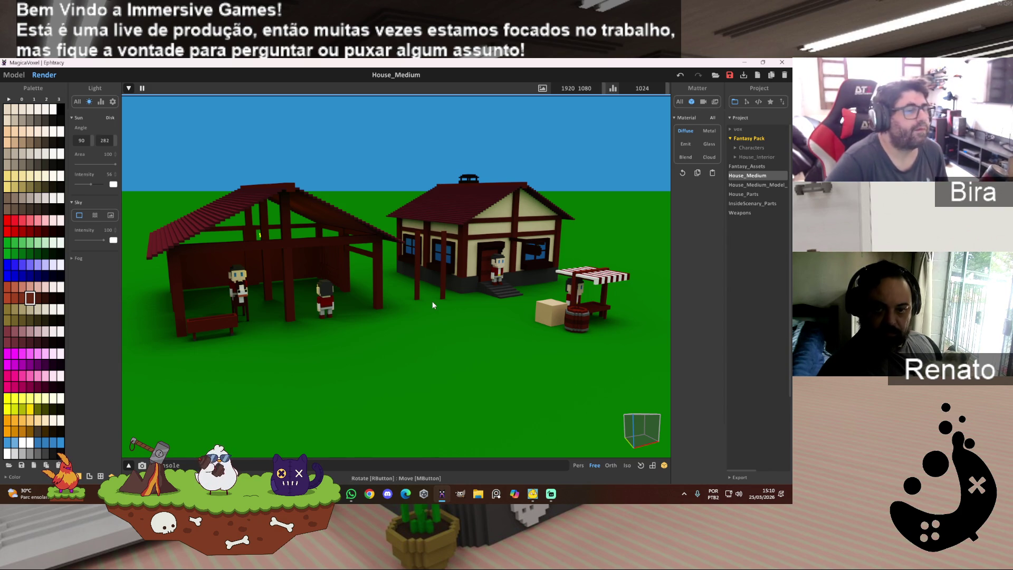
left_click(730, 76)
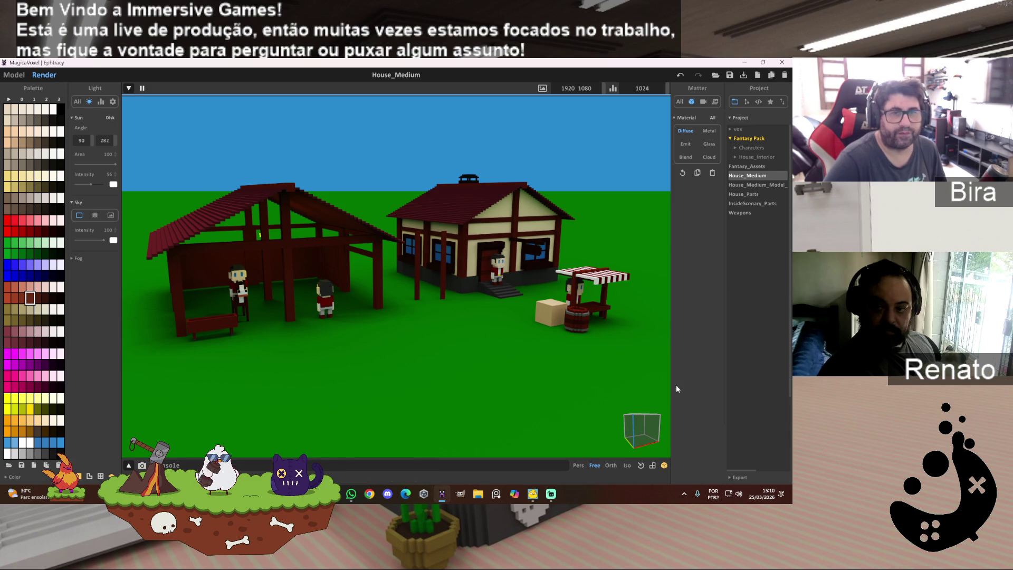
key("alt+Tab")
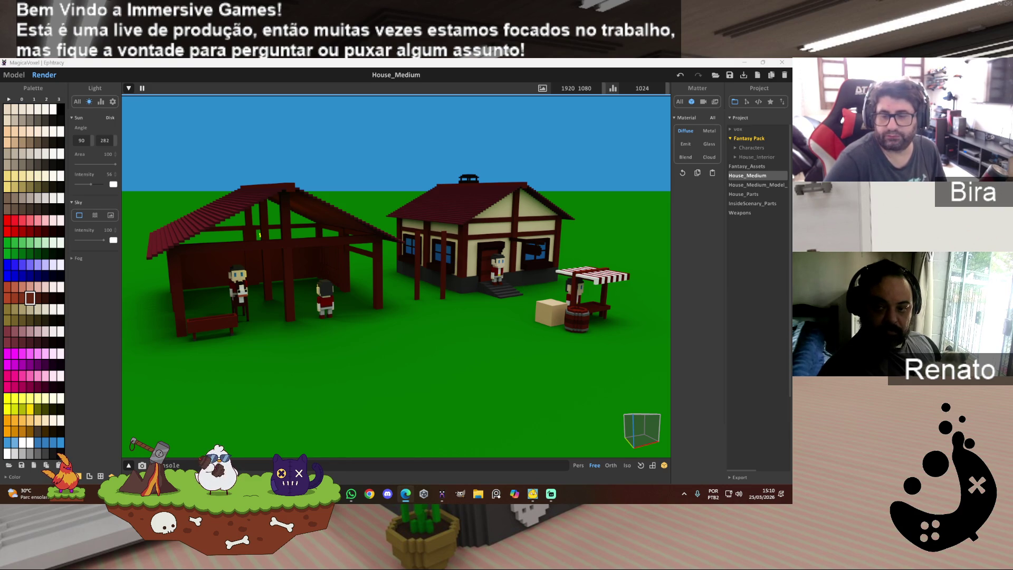
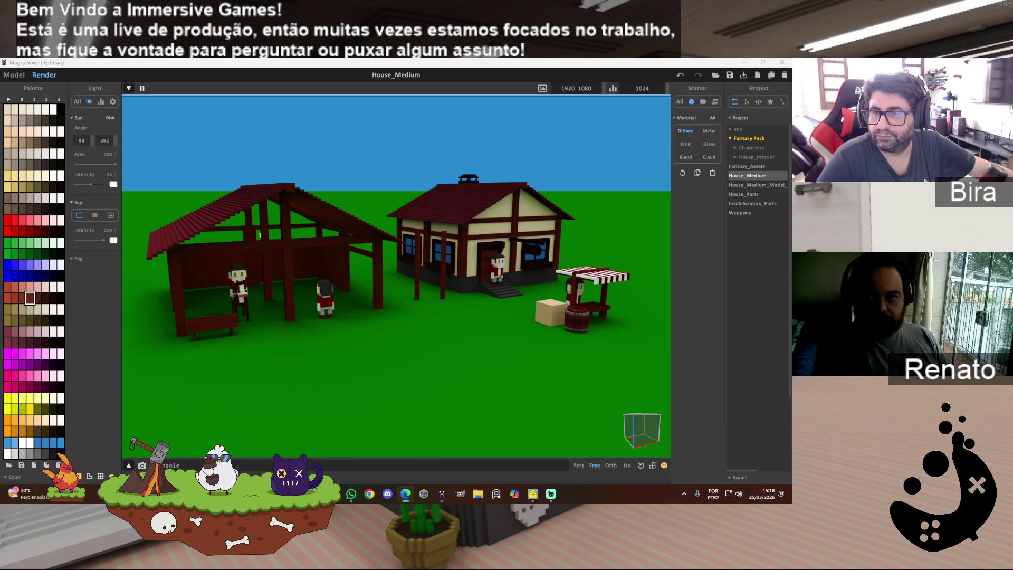
Drag the Edge window showing the Nintendo Switch 2 price-cut Instagram post over MagicaVoxel.
left_click_drag(793, 101, 597, 92)
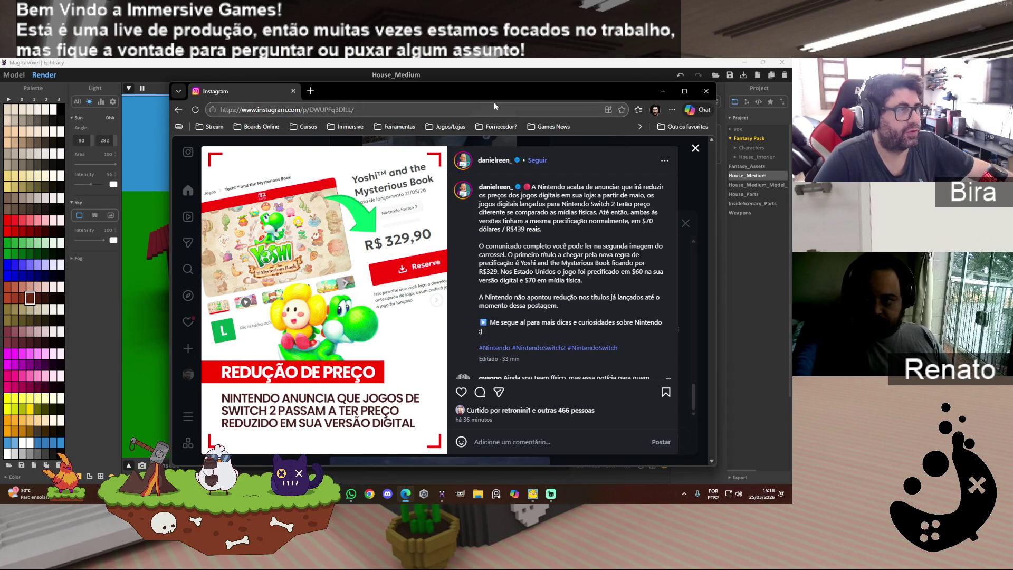
Nudge the post window up-left and highlight the caption phrase 'digitais lançados para Nintendo'.
left_click_drag(496, 93, 483, 87)
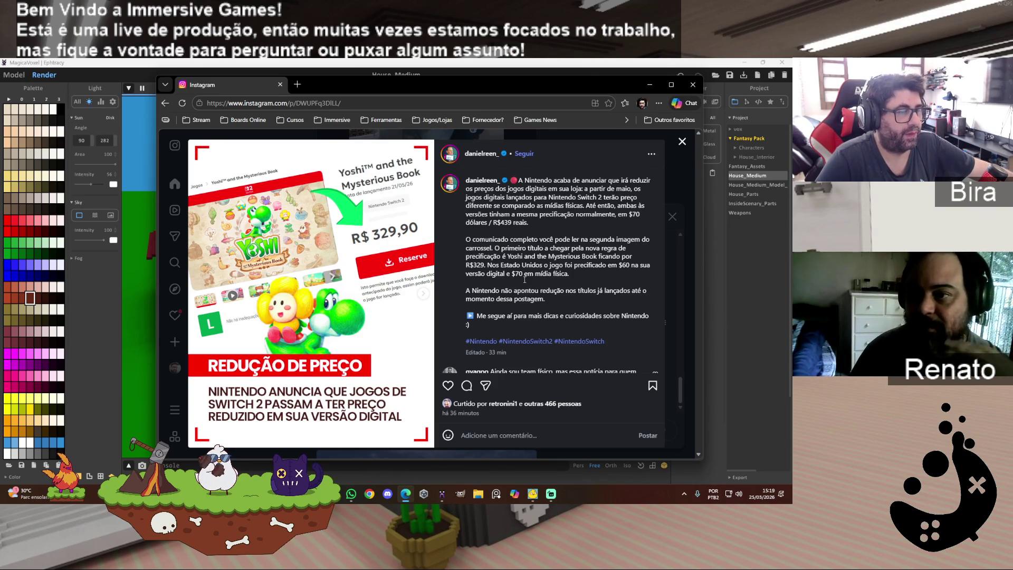
scroll(565, 283, "down", 2)
scroll(564, 283, "up", 2)
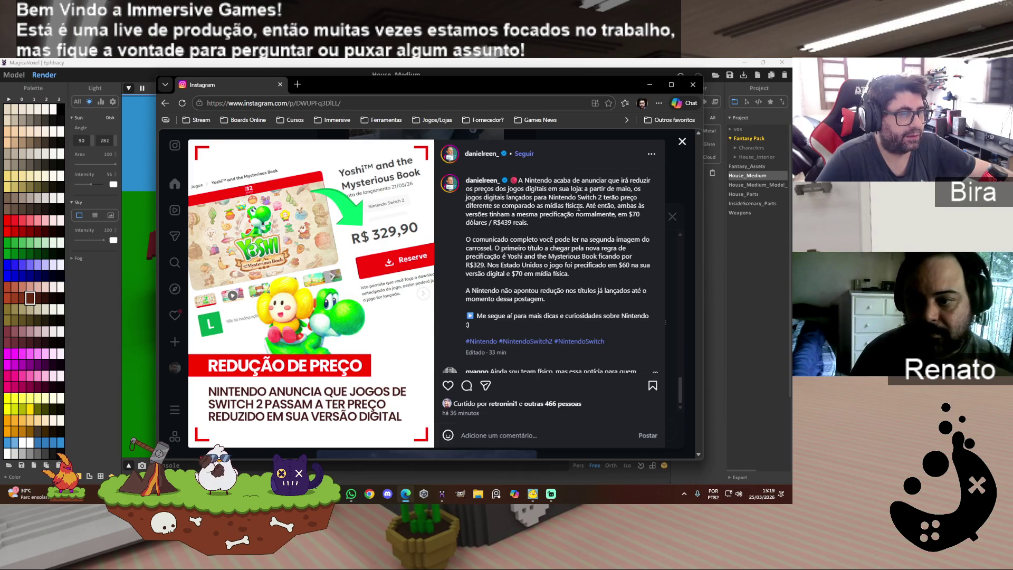
left_click_drag(479, 197, 577, 197)
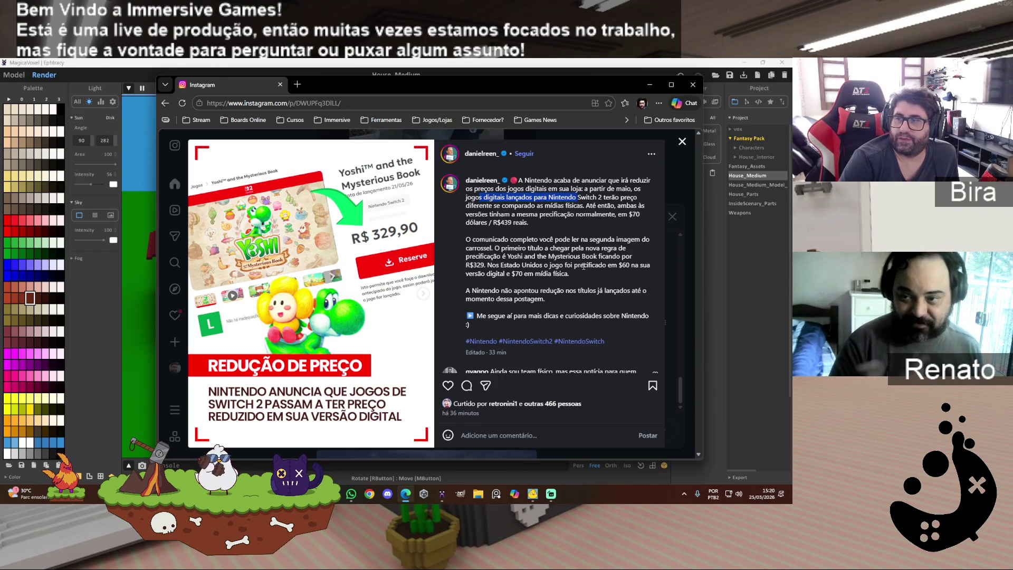
Scroll through the post once more, then put Instagram away to reveal the village render.
scroll(584, 267, "down", 3)
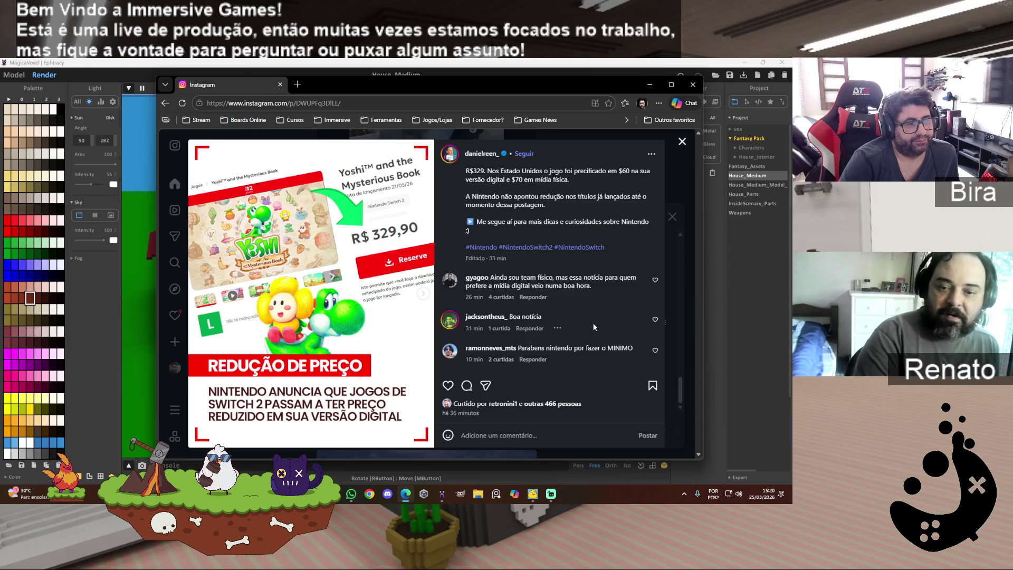
scroll(593, 322, "up", 2)
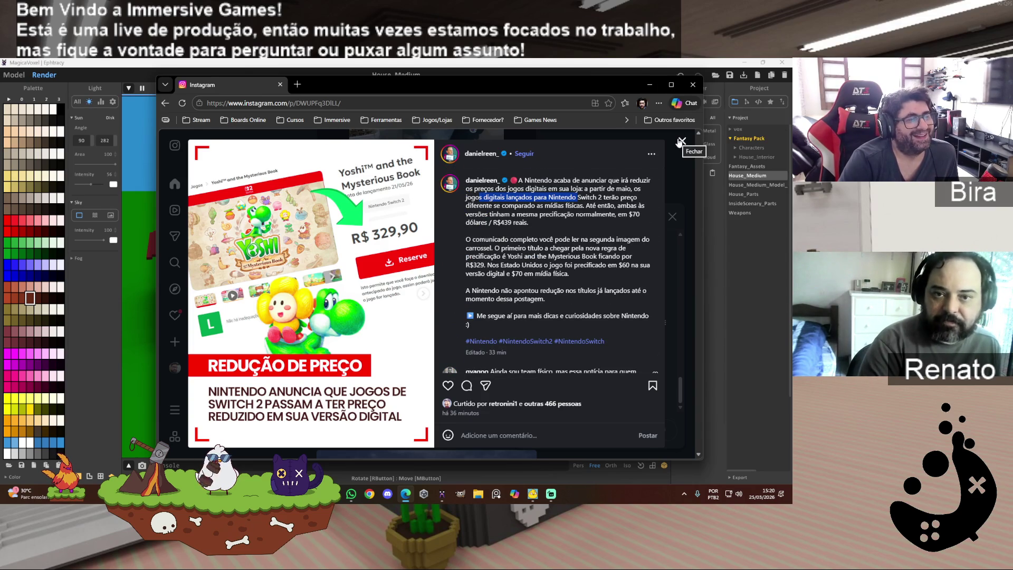
left_click(650, 84)
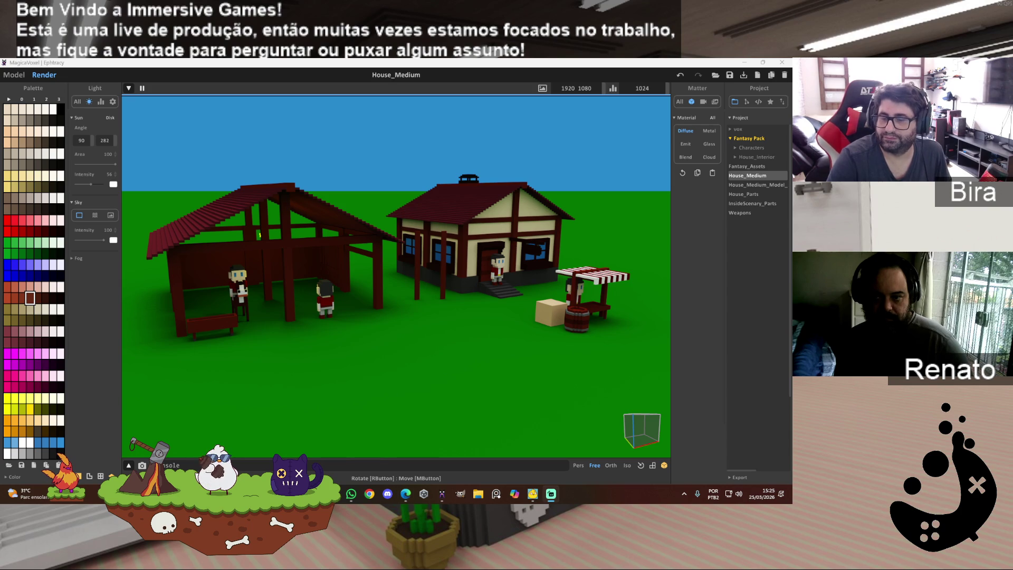
key("alt+Tab")
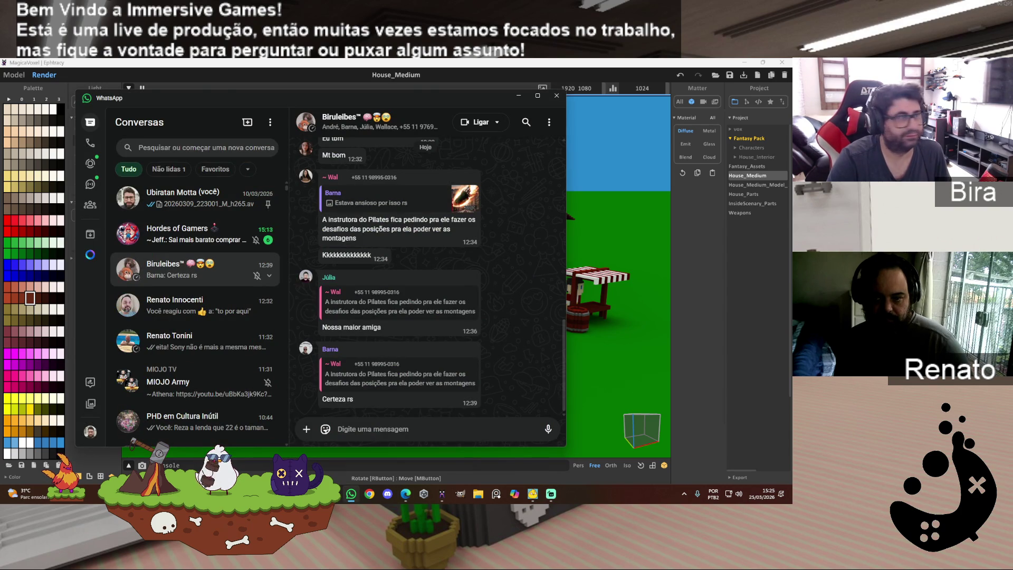
key("alt+Tab")
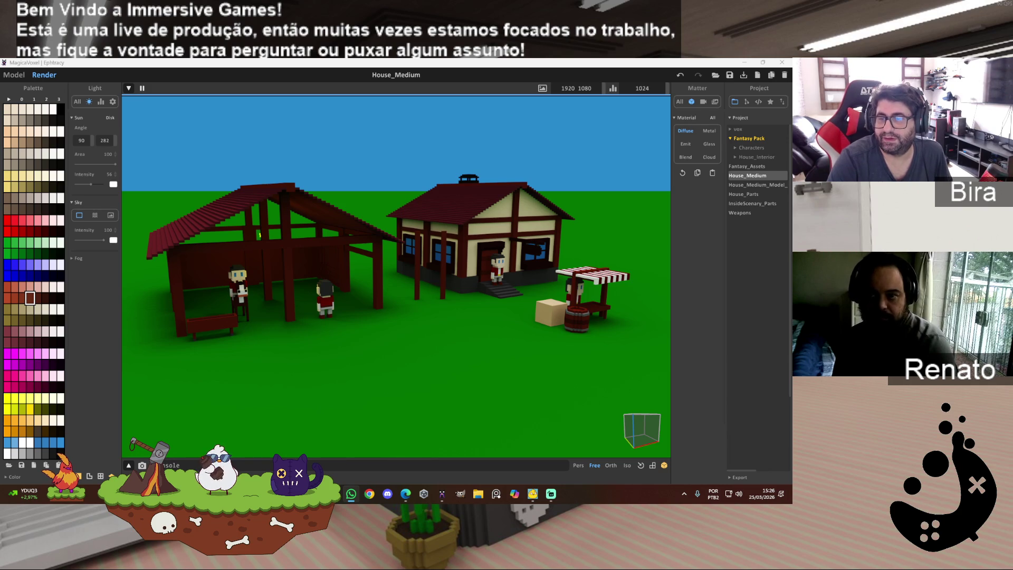
View the shared Nintendo pricing image full screen over the scene, then restore and minimize it.
mouse_move(792, 134)
left_mouse_down()
mouse_move(575, 125)
mouse_move(470, 101)
left_mouse_up()
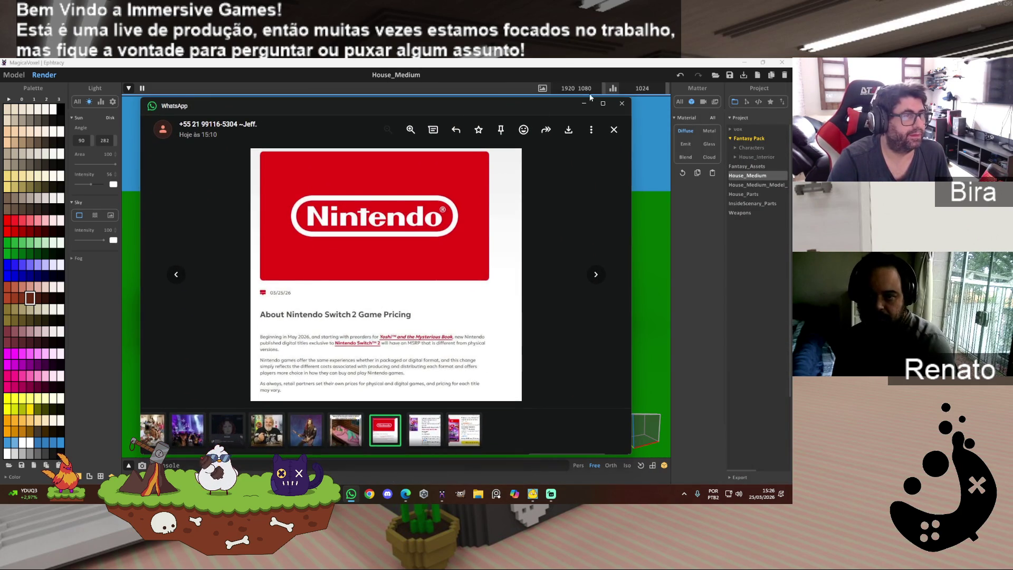
left_click(603, 104)
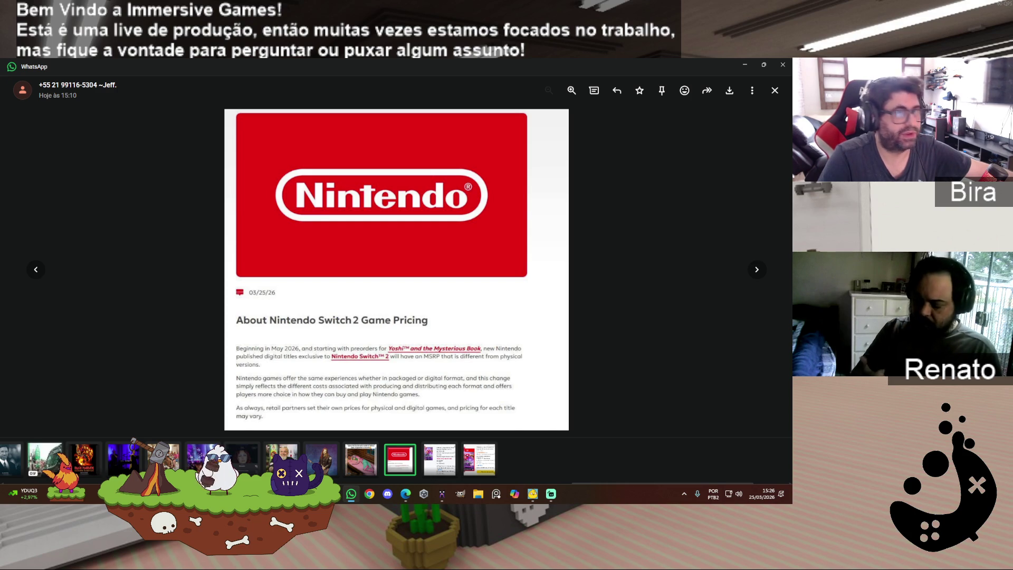
left_click(764, 64)
left_click(584, 103)
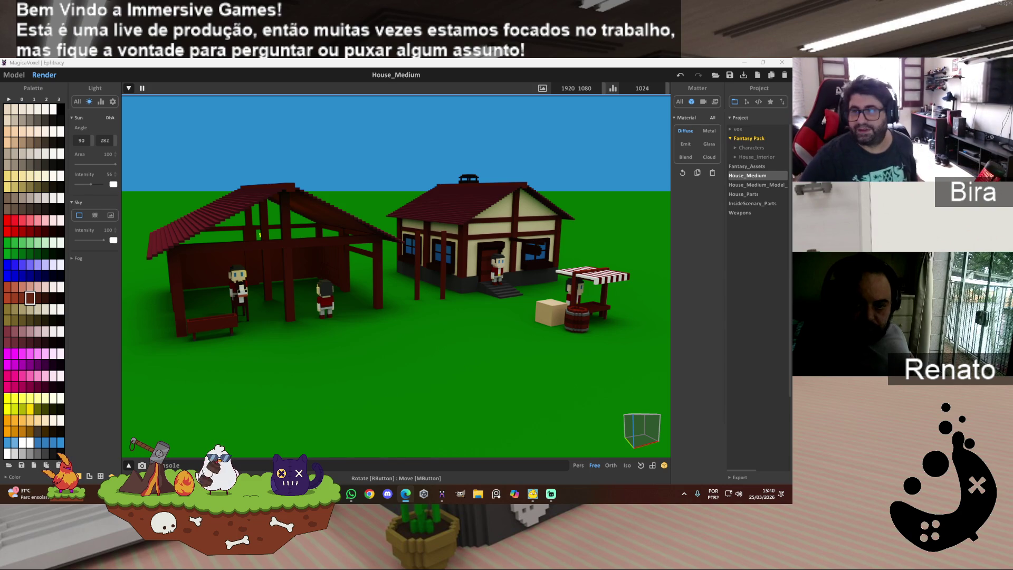
Switch to the overlay game and show its Global tab of player score rankings.
key("alt+Tab")
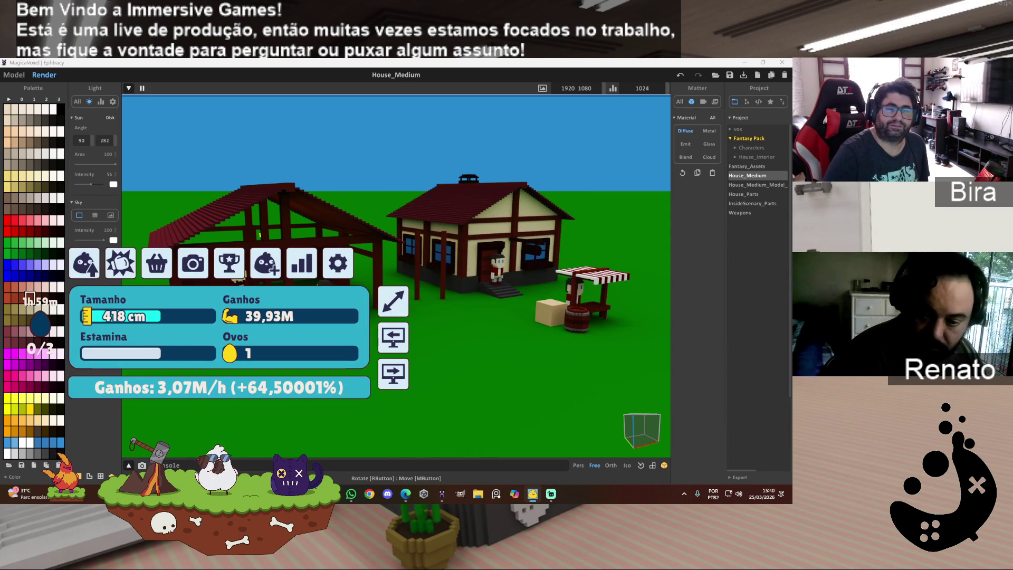
left_click(229, 262)
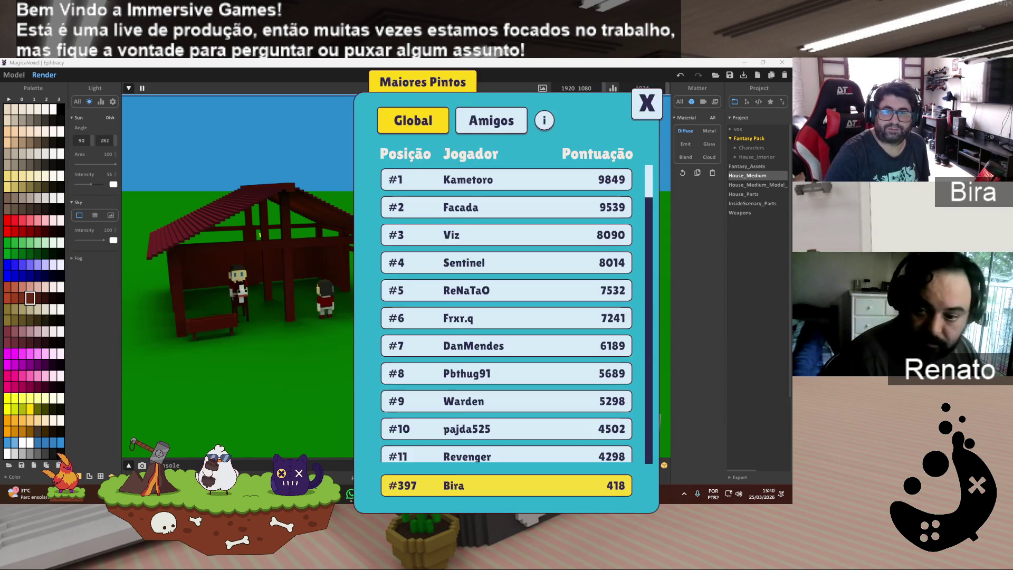
left_click(492, 120)
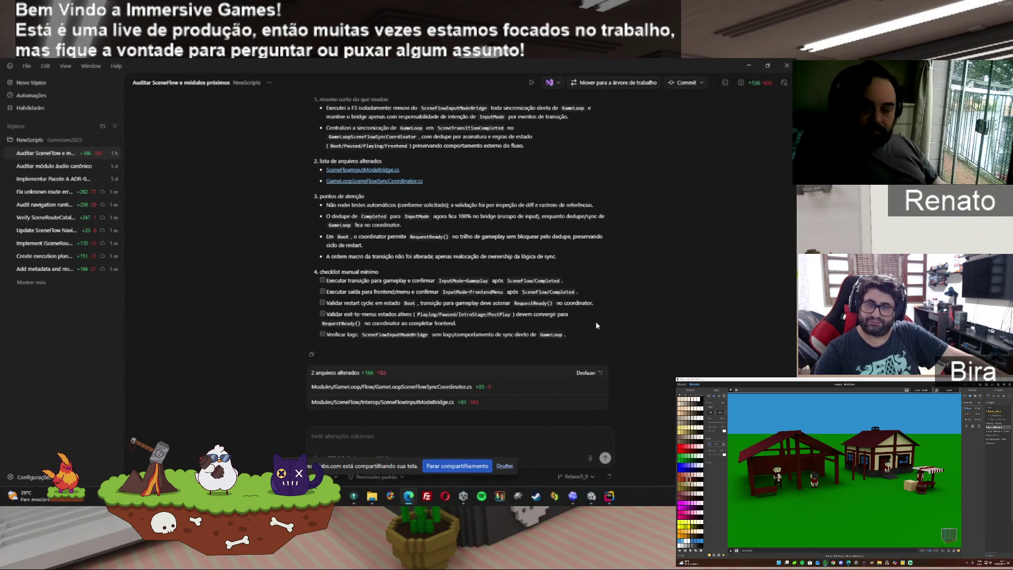
Send Codex the pasted next-phase plan prompt, then return later to review its change summary.
left_click(342, 440)
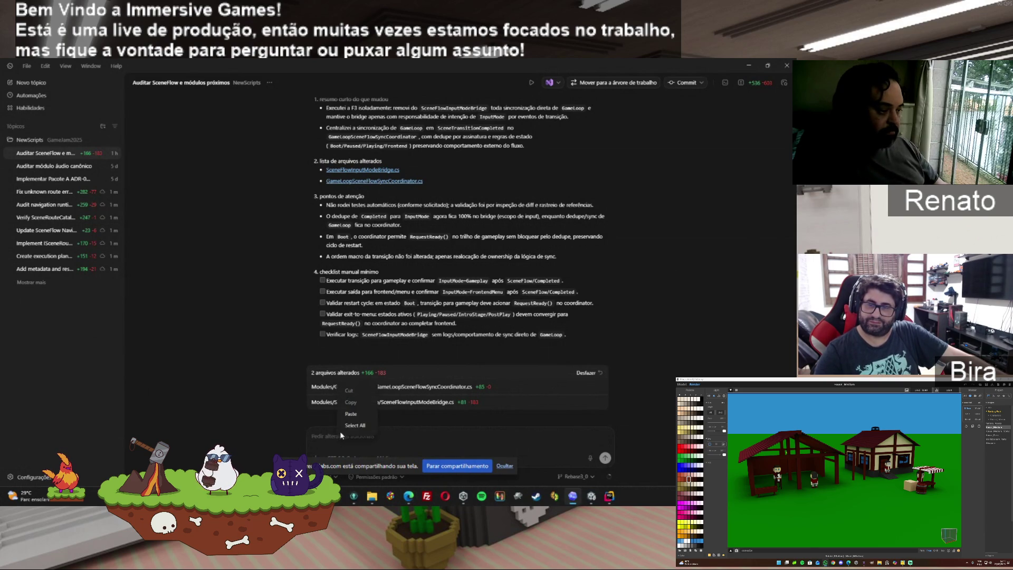
key("ctrl+v")
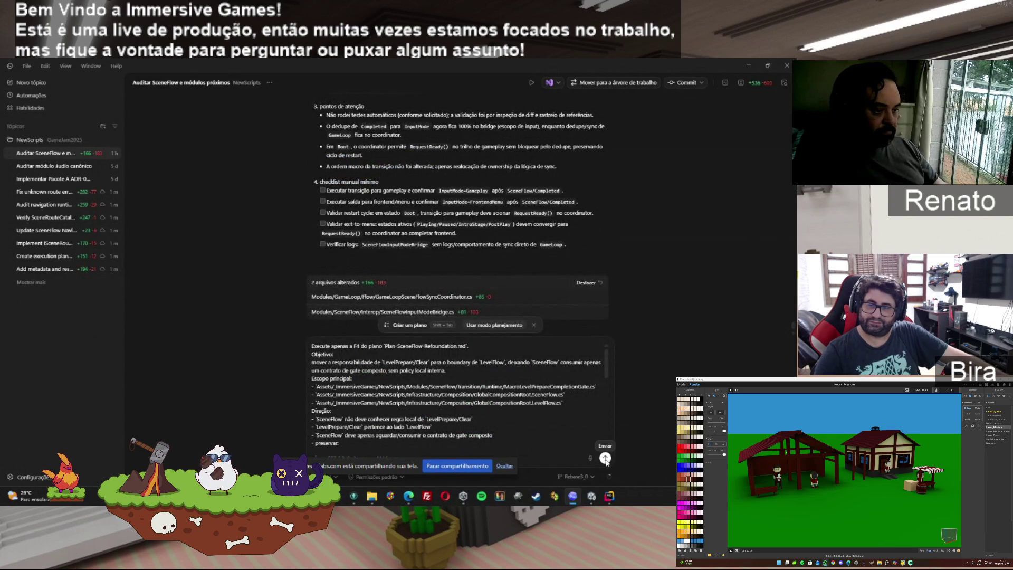
left_click(605, 459)
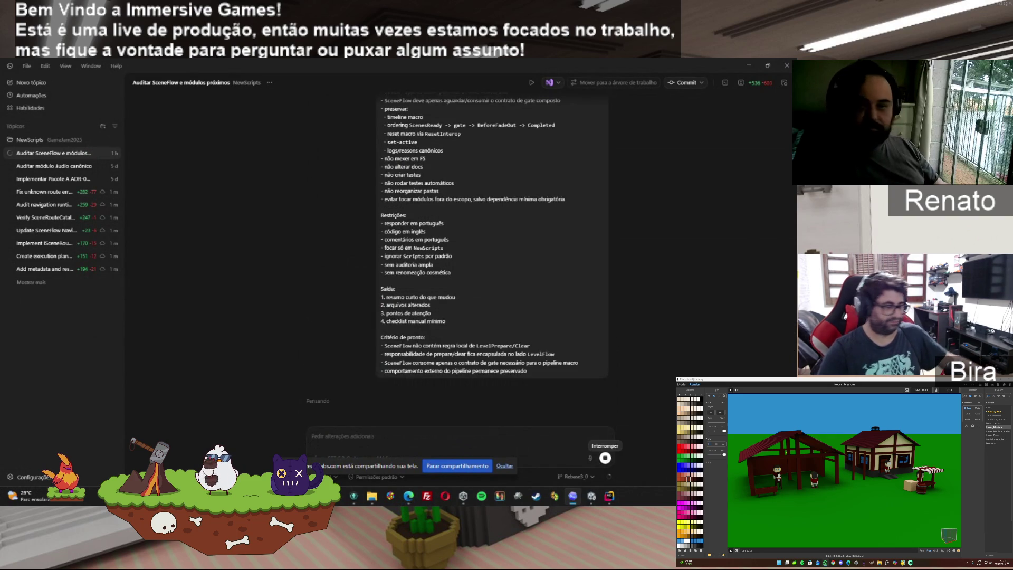
key("alt+Tab")
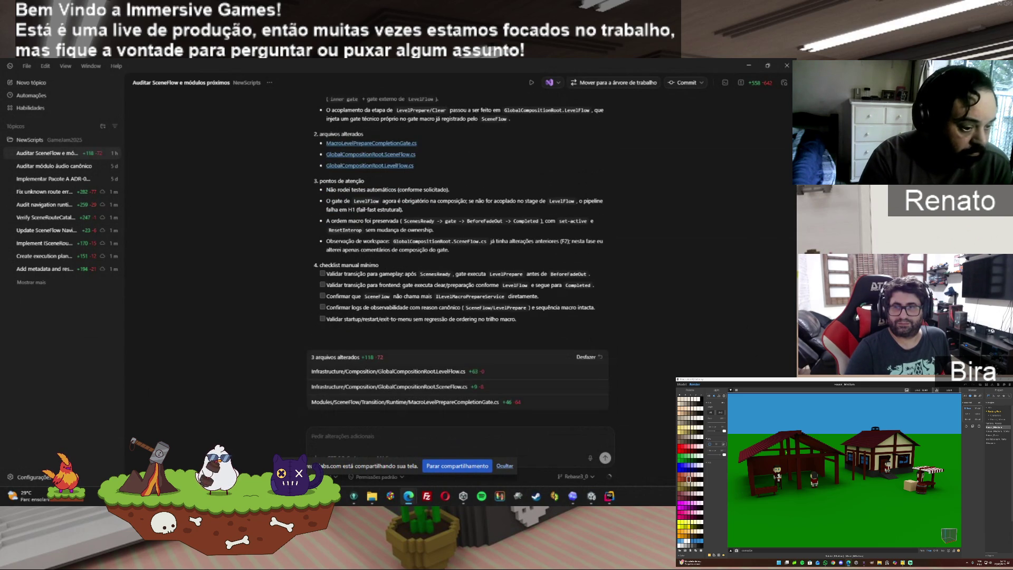
scroll(268, 221, "up", 3)
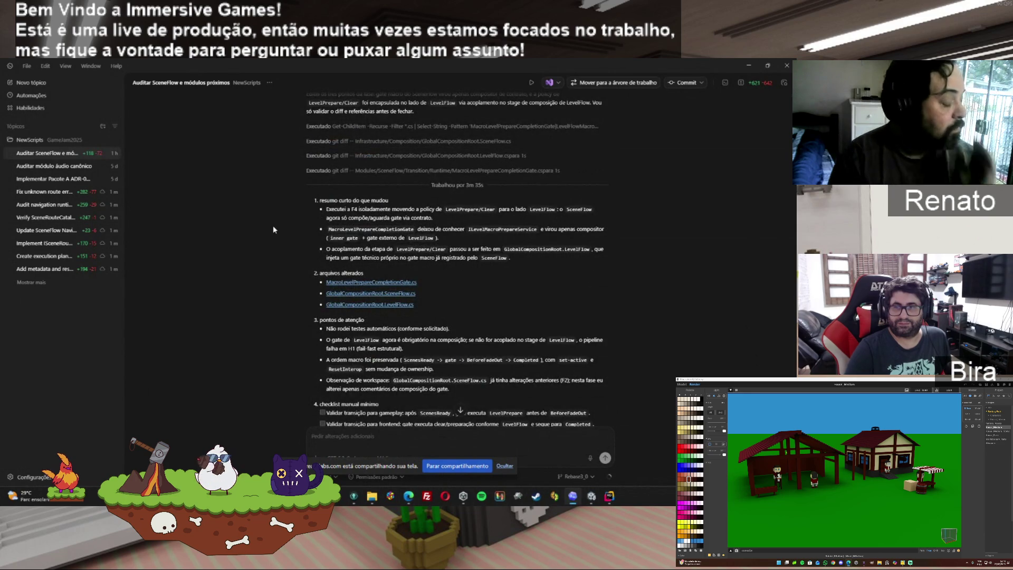